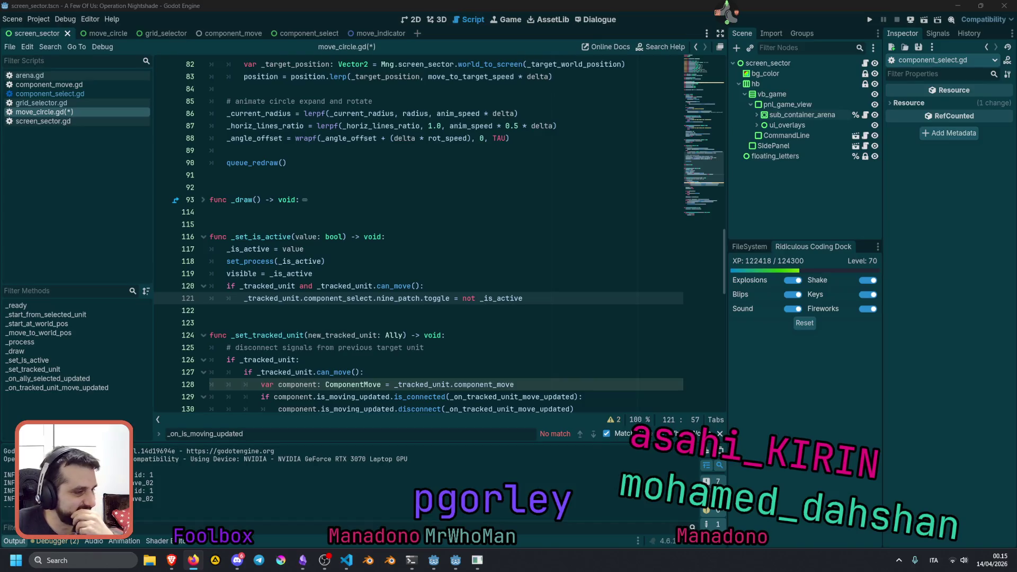
- Rewrite line 121 as nine_patch.toggle(not _is_active) and save move_circle.gd
left_click(437, 309)
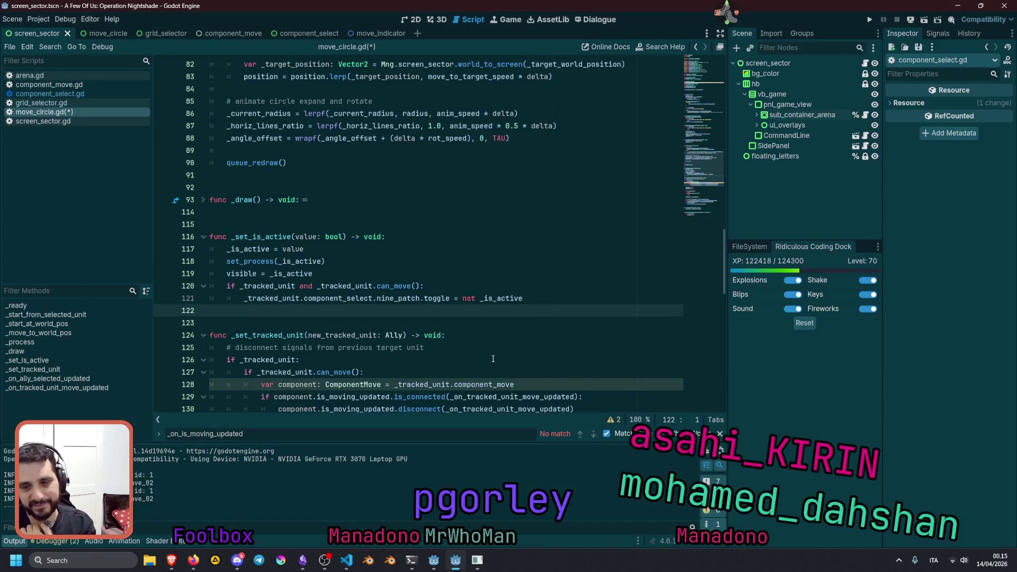
double_click(338, 298)
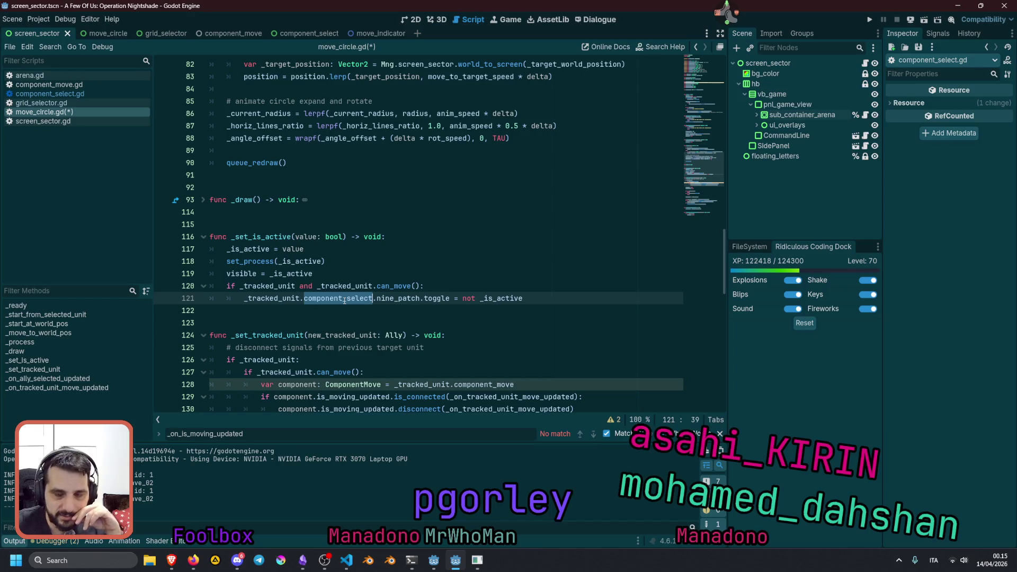
left_click(449, 298)
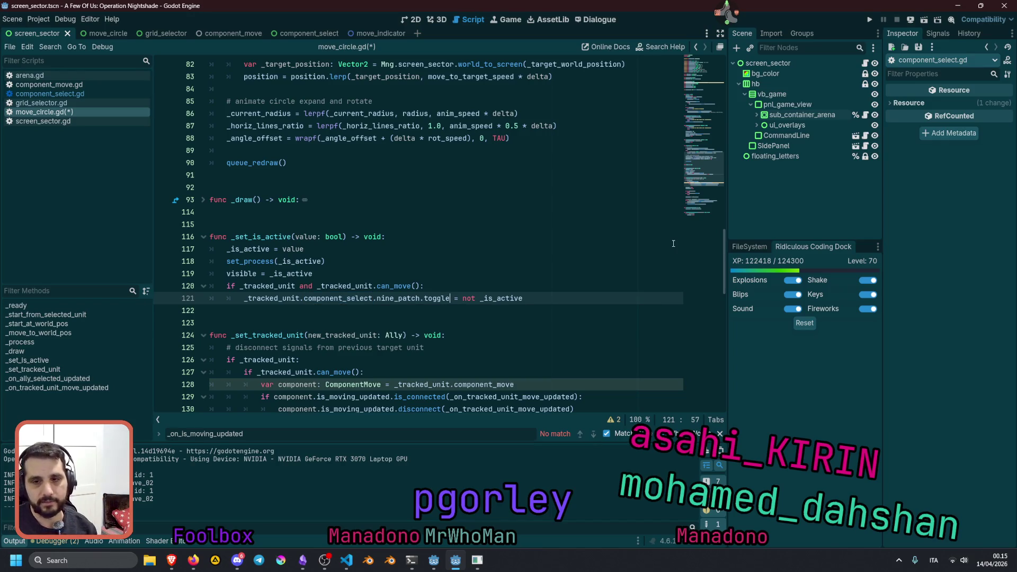
key("BackSpace")
key("Delete")
key("Delete")
key("shift+End")
type("(")
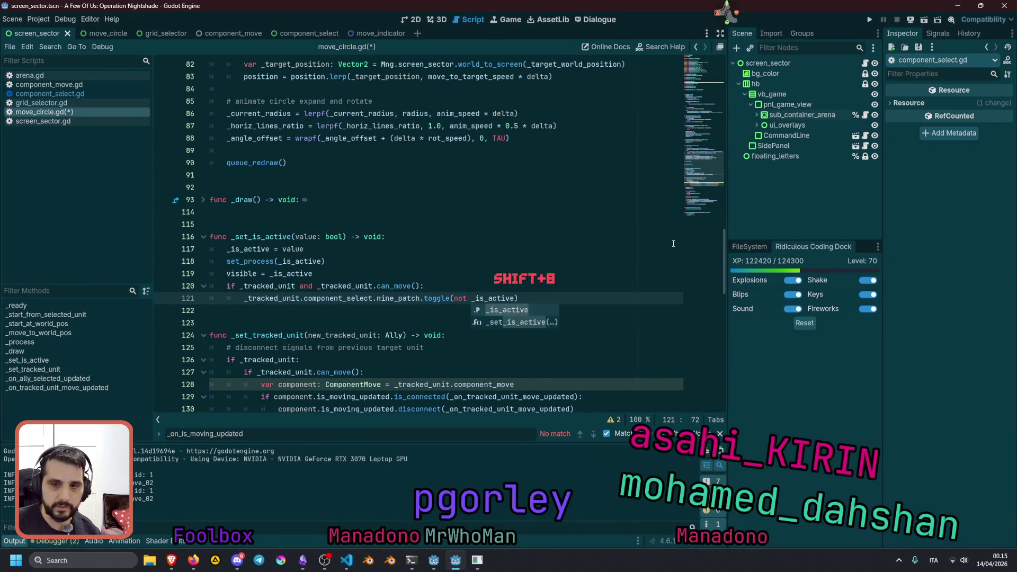
left_click(531, 250)
key("ctrl+s")
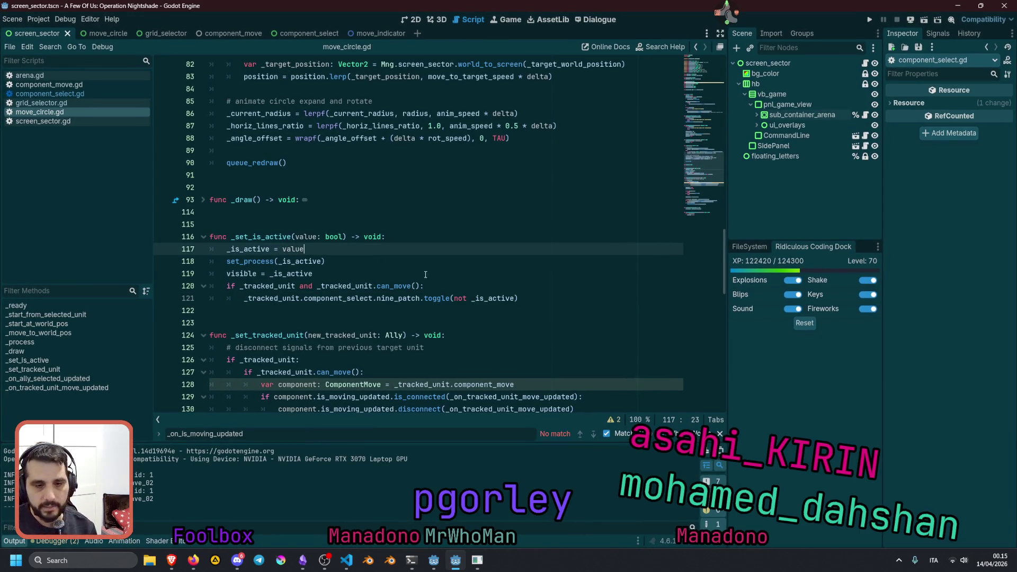
- Run the game with F5 to test the toggle change
left_click(458, 262)
left_click(465, 276)
key("F5")
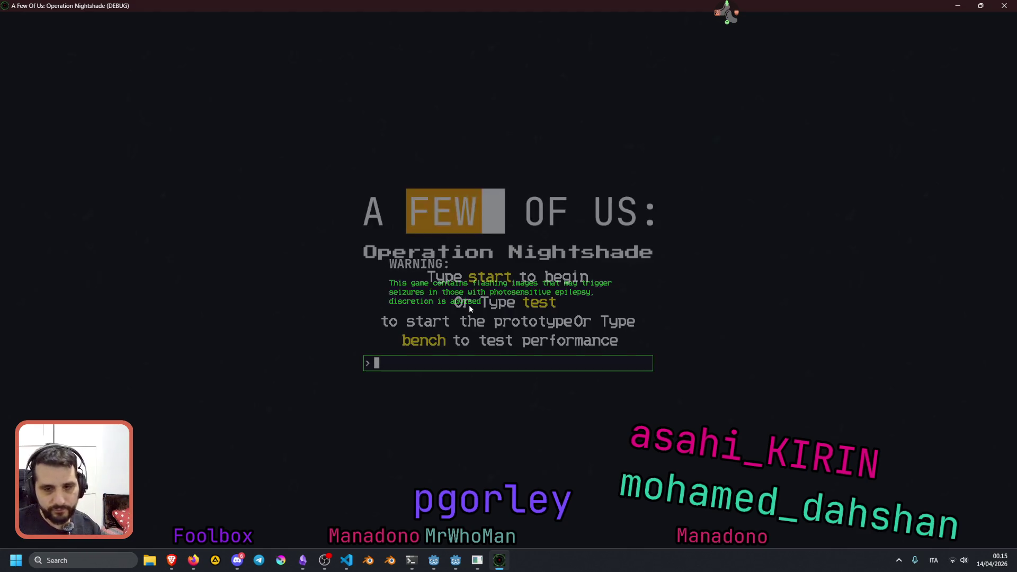
- Start the prototype with the 'test' command and send the scout toward the upper middle of sector 0
type("test")
key("Return")
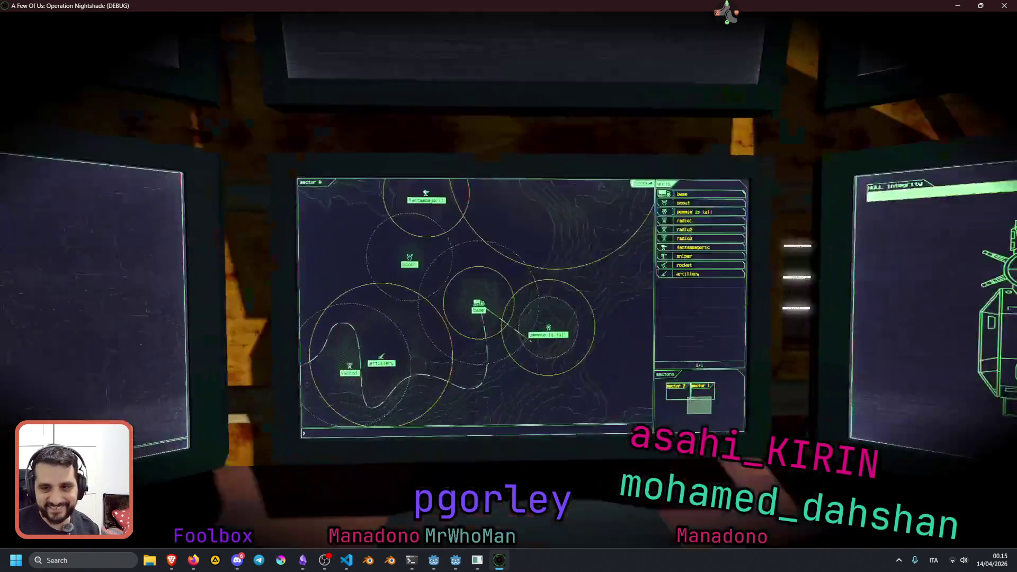
left_click(341, 207)
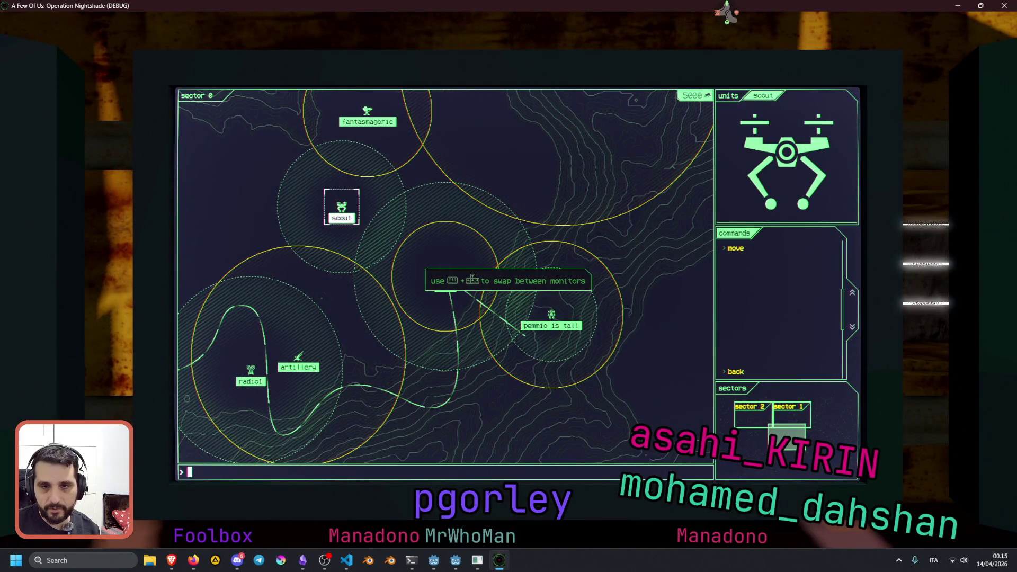
key("Return")
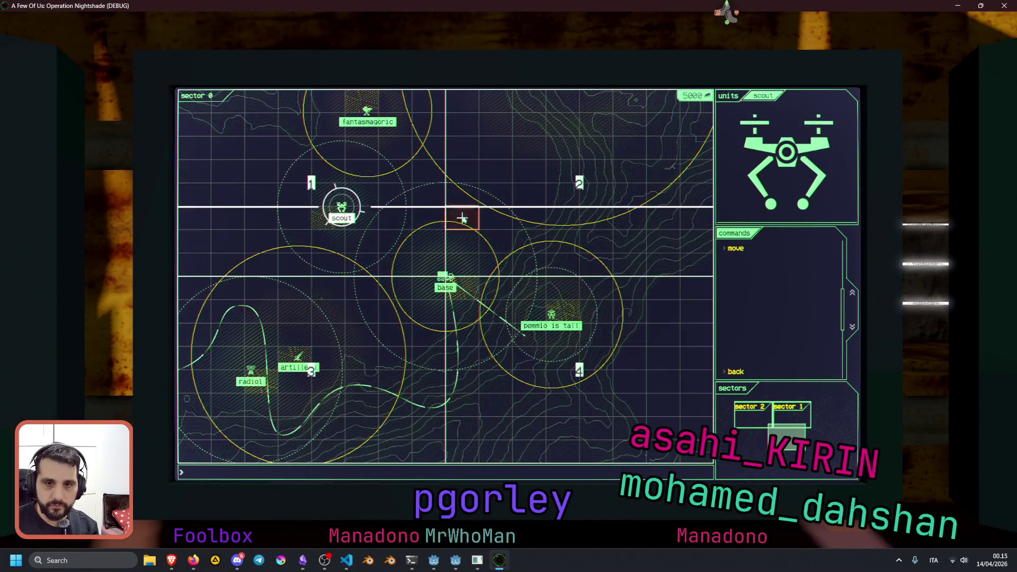
left_click(527, 172)
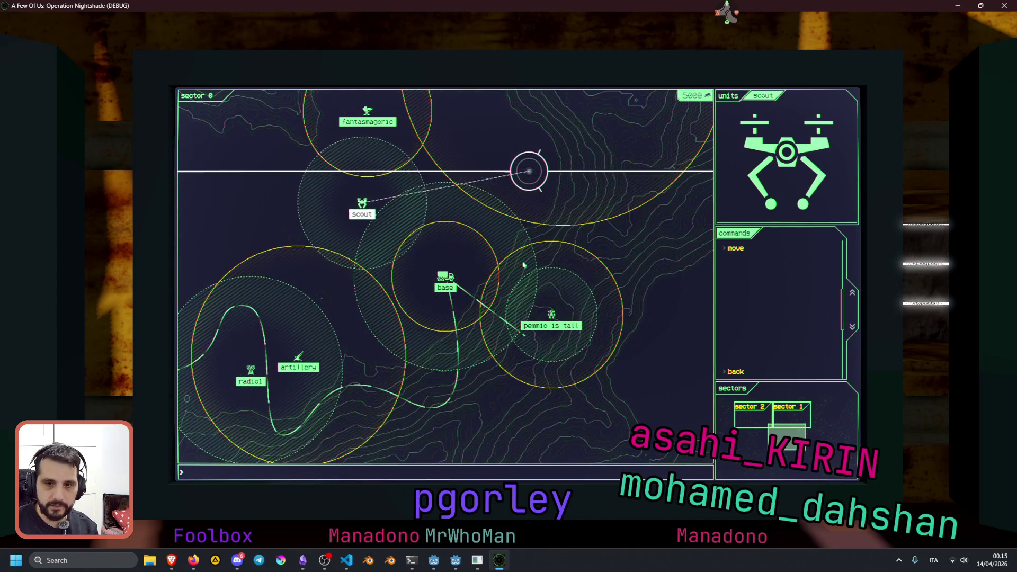
- Alternate the selection between pemmio is tall and the scout, then return to the Godot editor
left_click(551, 317)
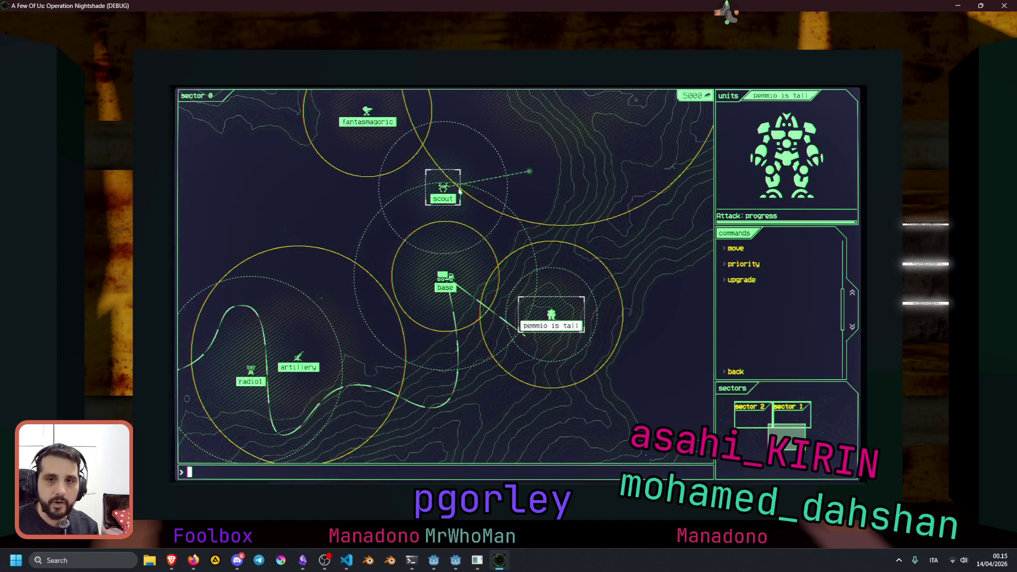
left_click(510, 217)
left_click(522, 175)
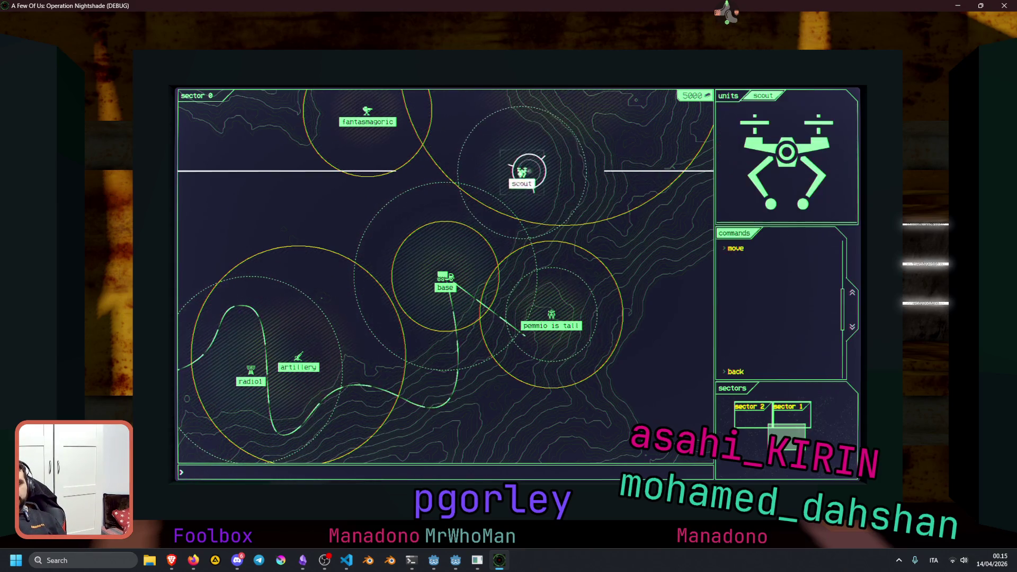
left_click(551, 317)
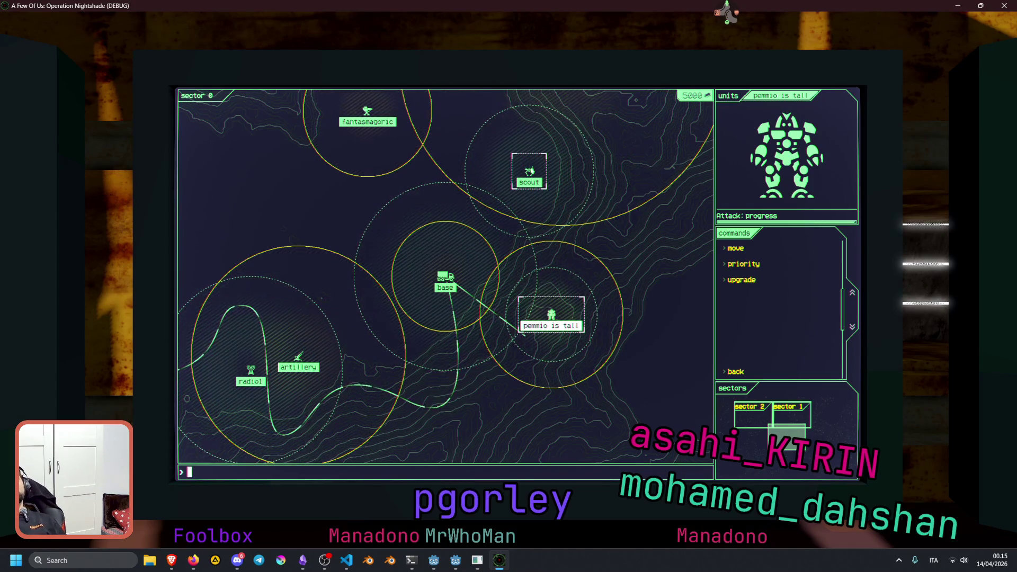
left_click(529, 171)
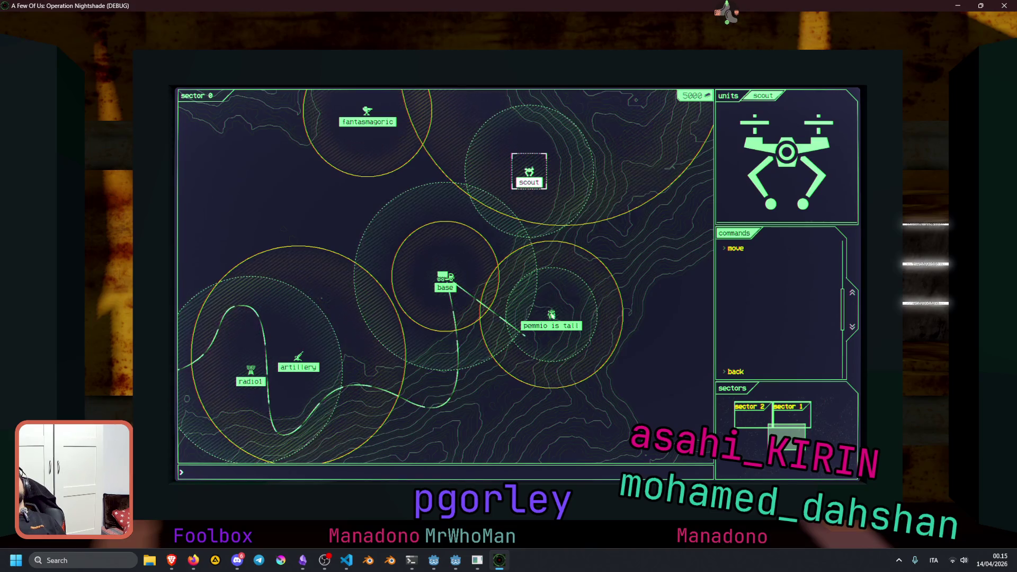
left_click(552, 315)
left_click(538, 177)
left_click(551, 315)
left_click(530, 171)
left_click(551, 315)
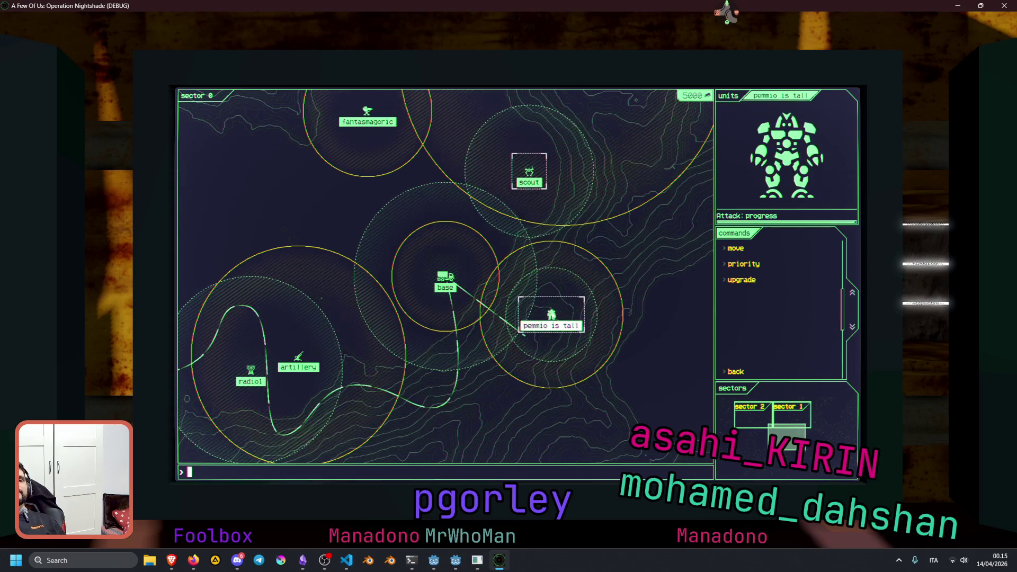
left_click(530, 170)
left_click(551, 315)
left_click(527, 180)
left_click(551, 315)
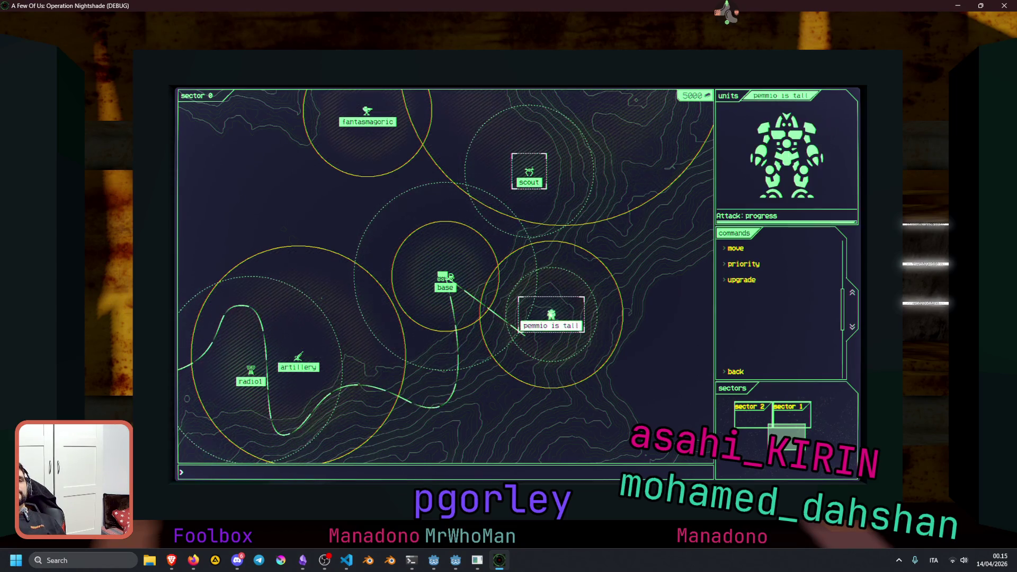
left_click(523, 166)
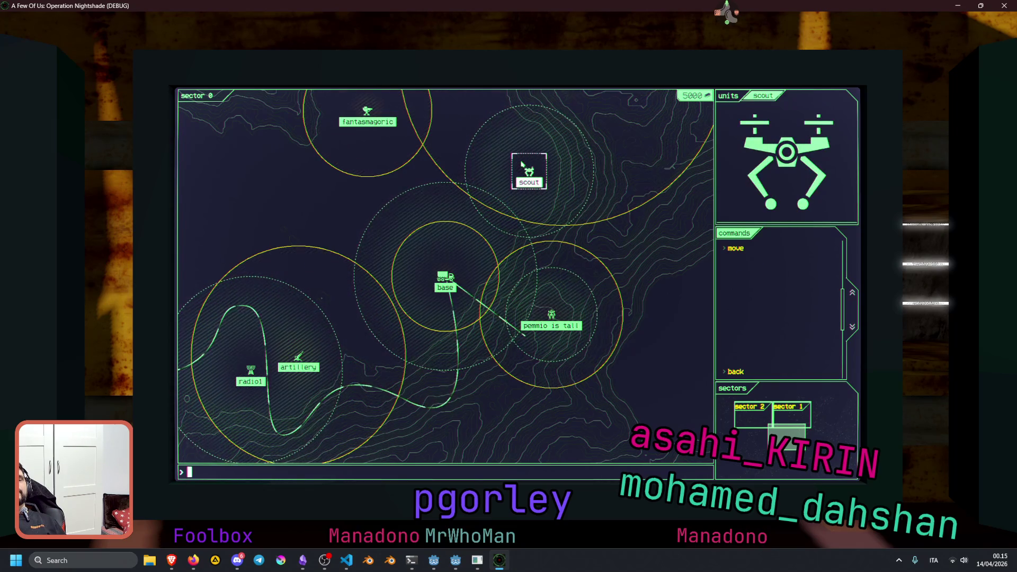
mouse_move(448, 562)
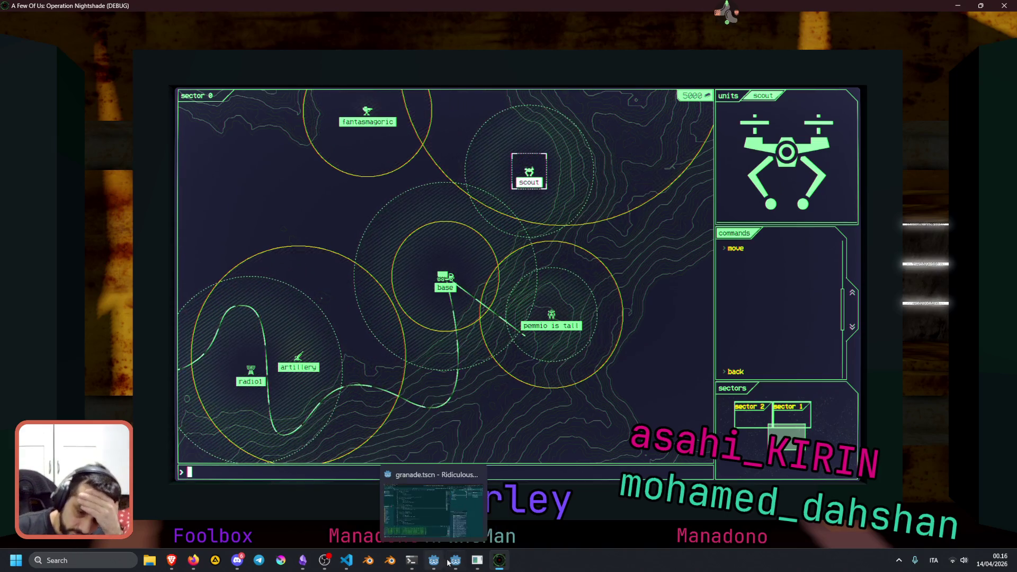
left_click(450, 540)
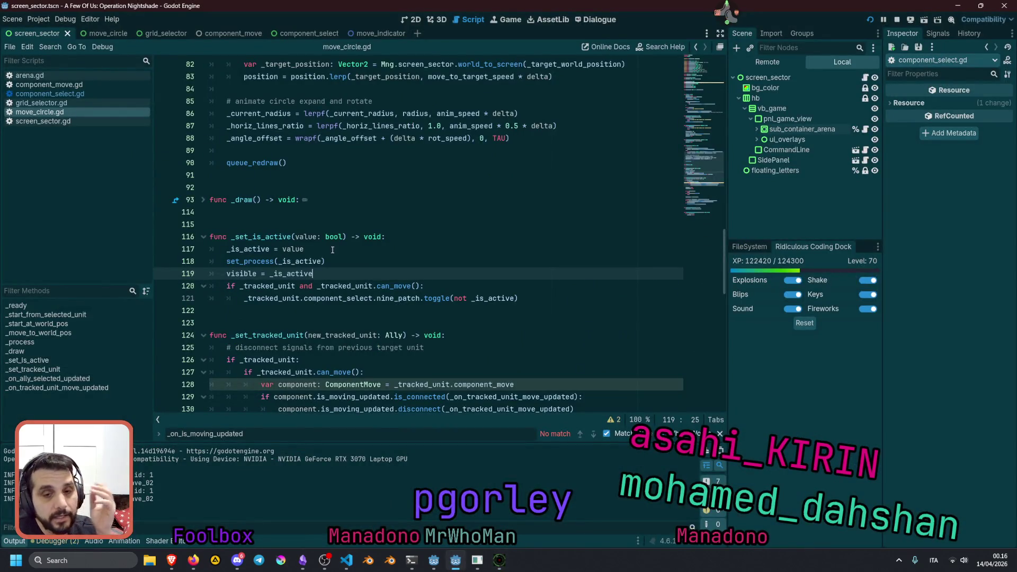
left_click(703, 215)
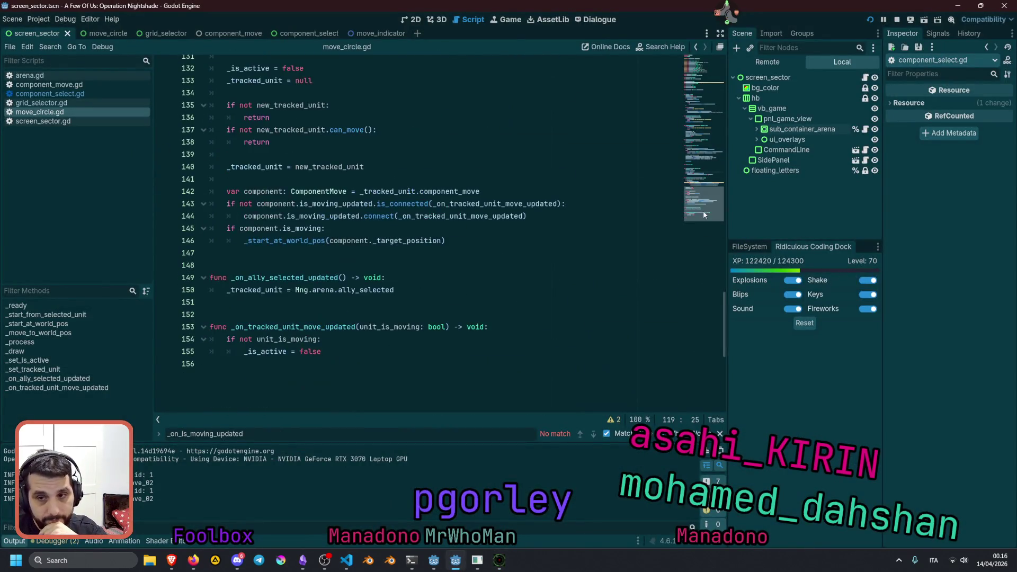
scroll(262, 283, "up", 4)
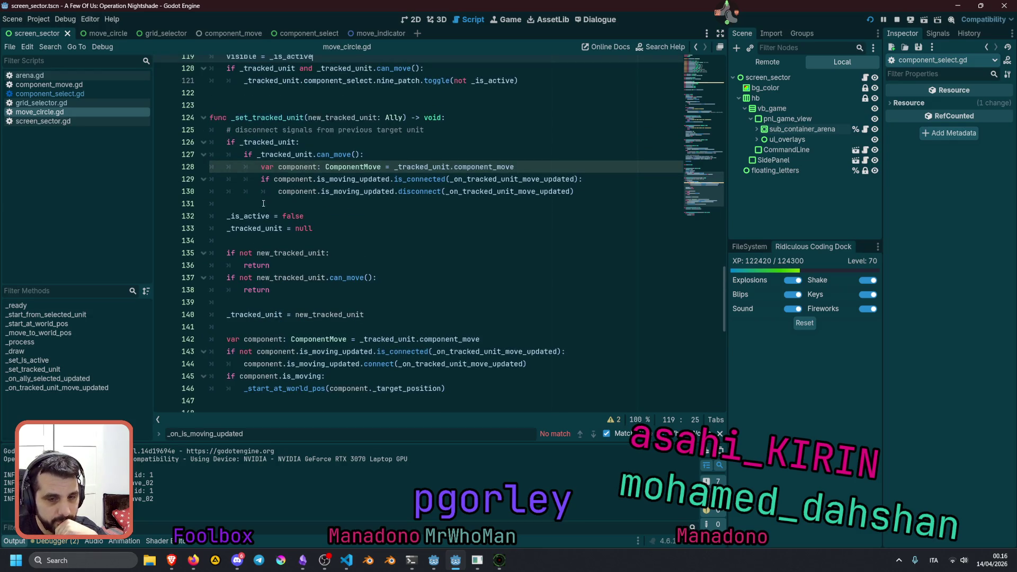
double_click(267, 216)
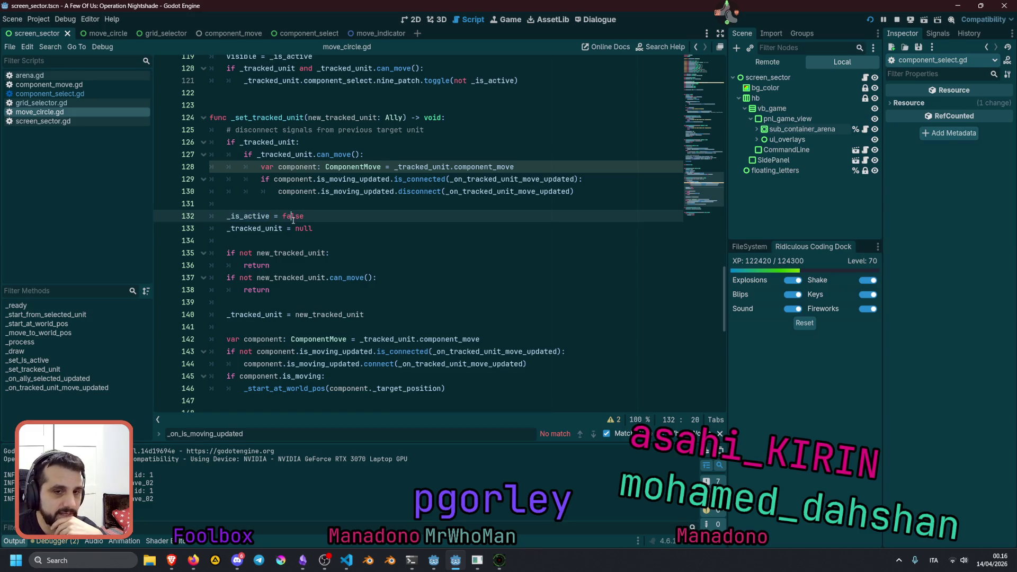
double_click(286, 216)
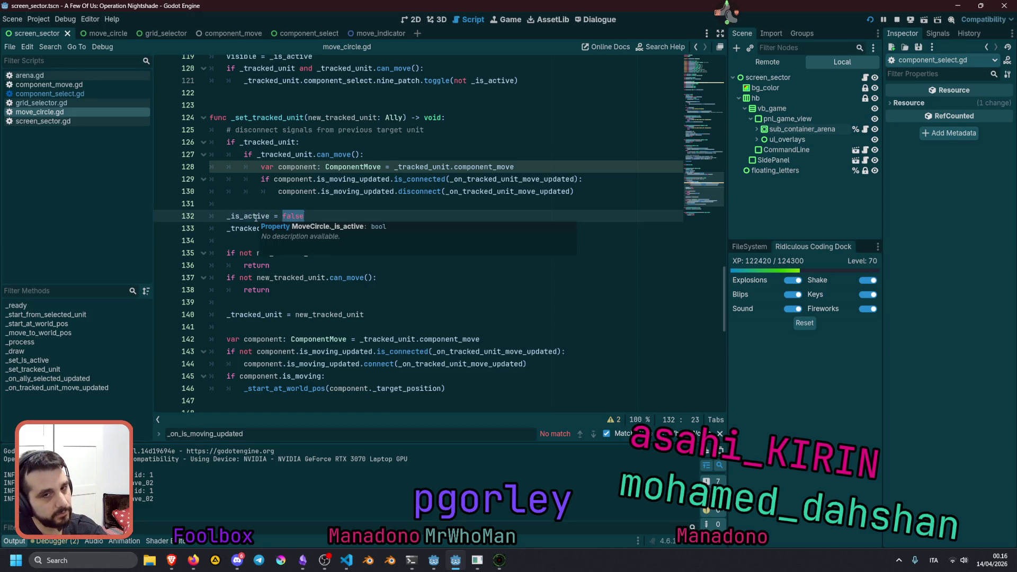
left_click_drag(339, 131, 425, 130)
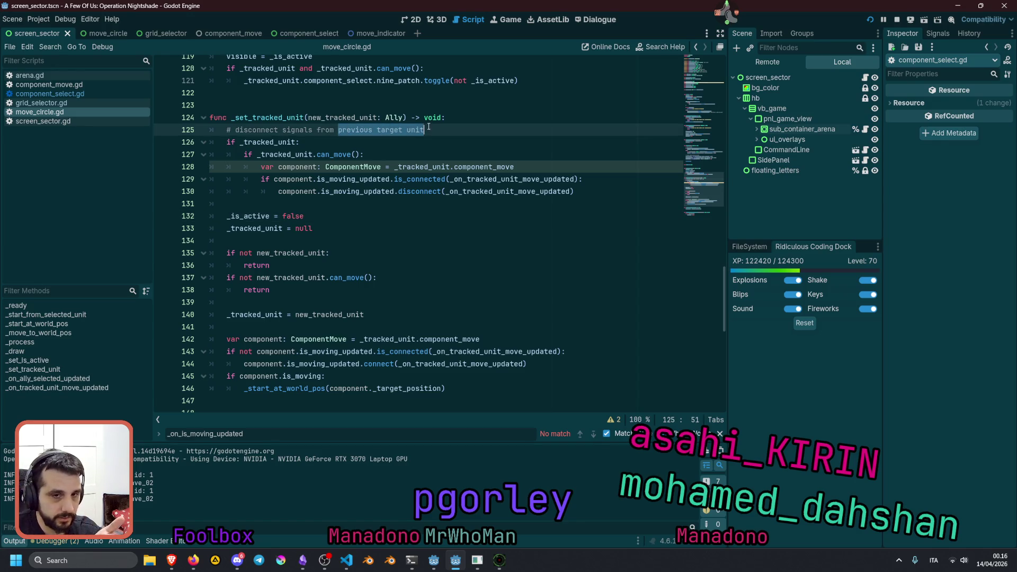
double_click(265, 216)
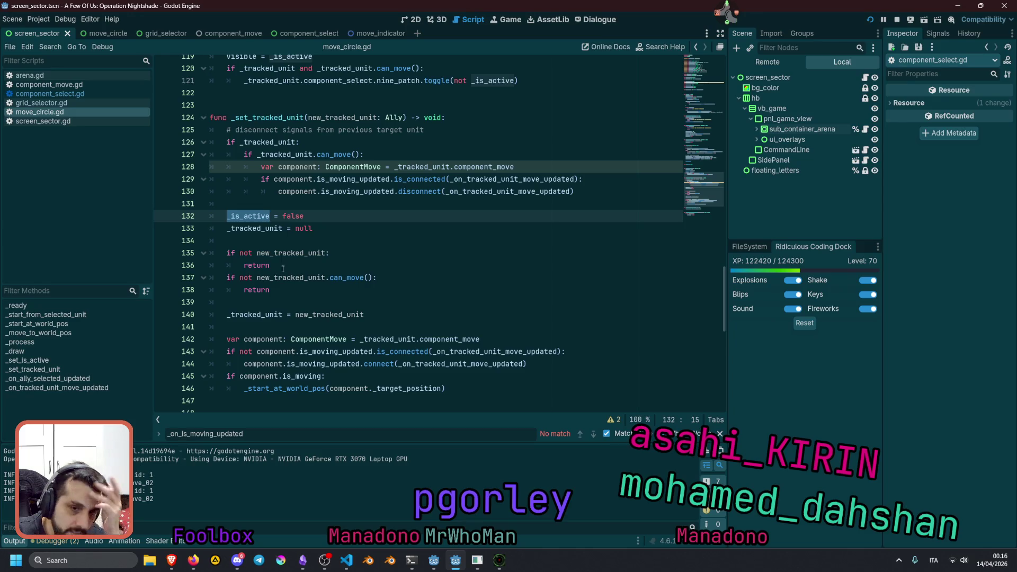
left_click(241, 277)
- Move 'not new_tracked_unit.can_move()' onto line 135's condition, joined with 'or'
key("shift+End")
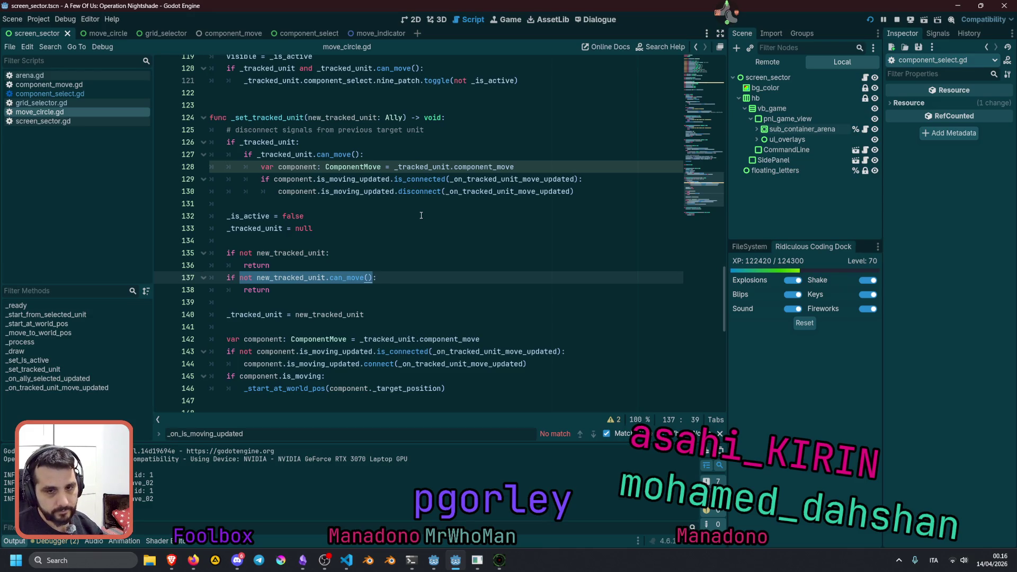
key("ctrl+x")
key("Up")
key("Up")
key("End")
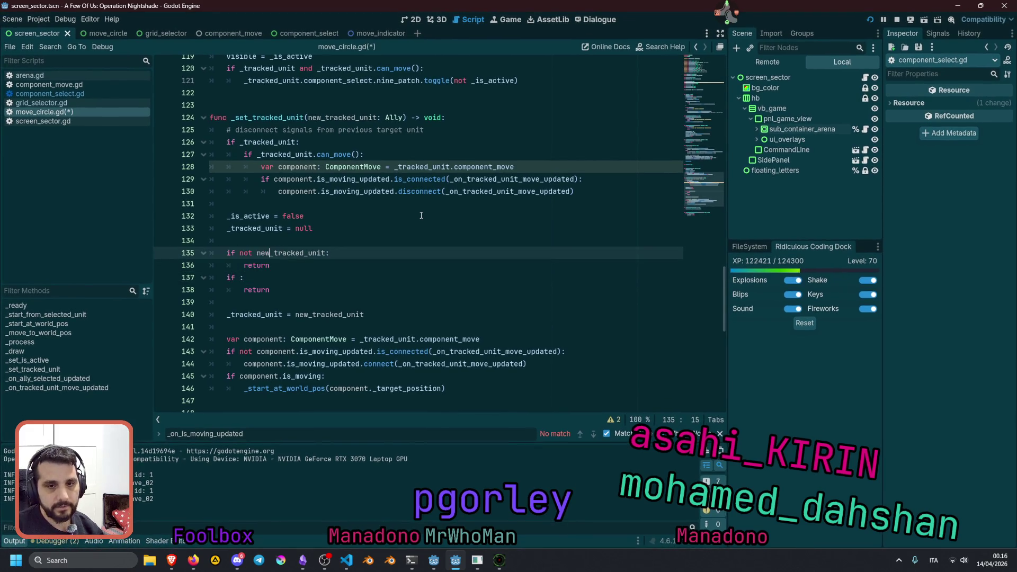
type("or")
key("ctrl+v")
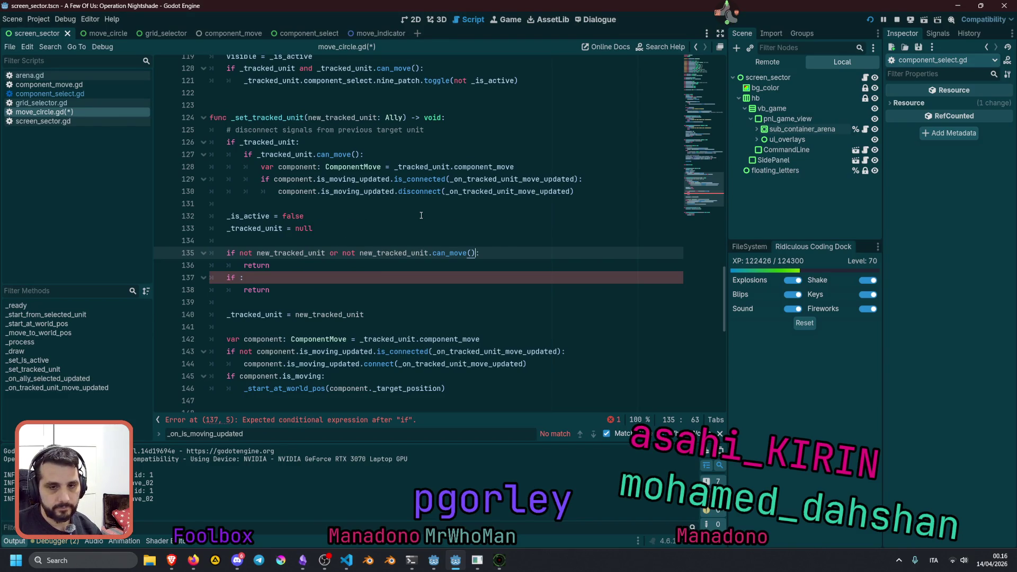
- Move '_is_active = false' into the merged if block and delete the leftover empty if
key("Up")
key("Up")
key("Up")
key("alt+Down")
key("alt+Down")
key("alt+Down")
key("Tab")
key("Down")
key("Down")
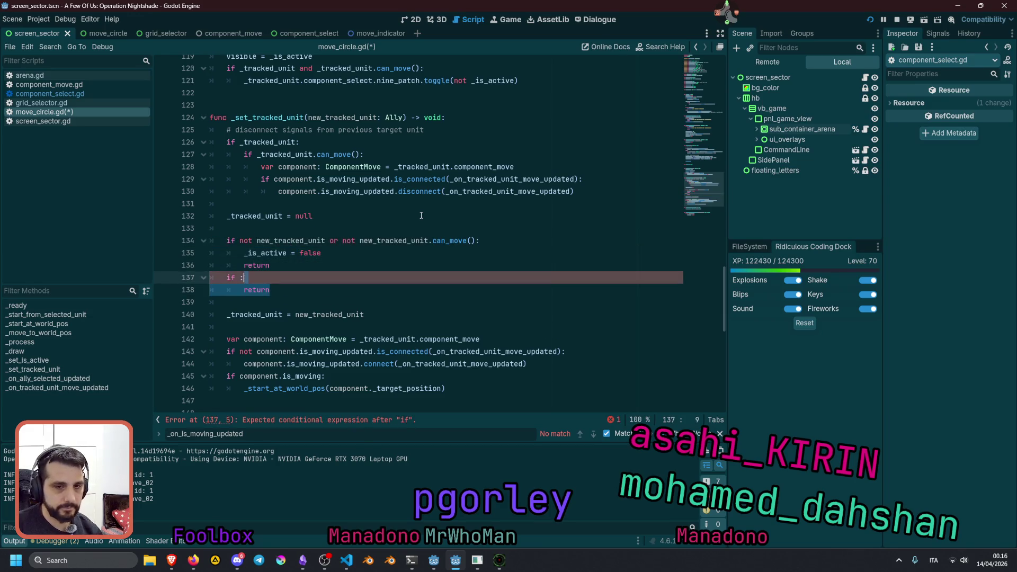
key("BackSpace")
key("BackSpace")
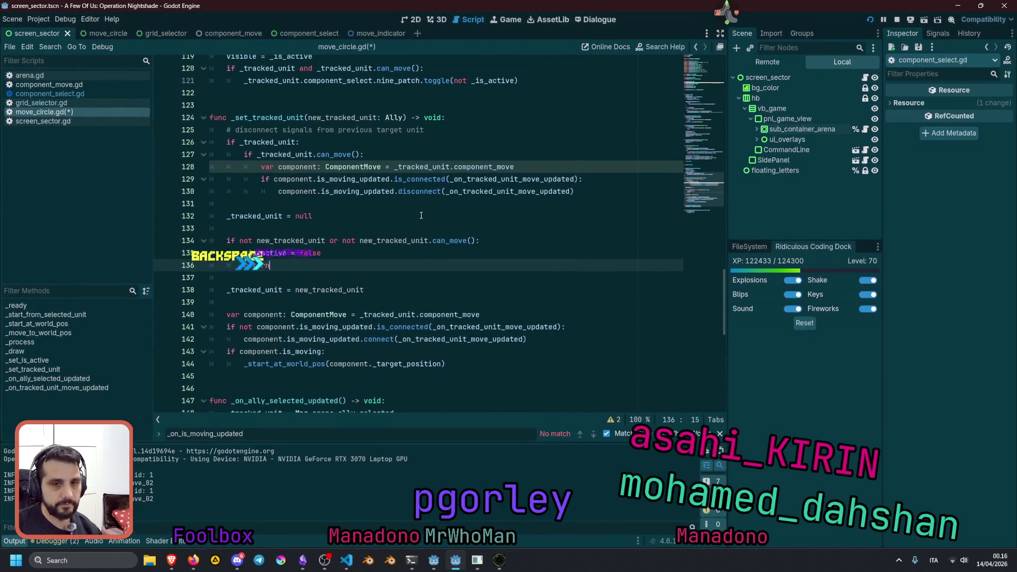
left_click(310, 231)
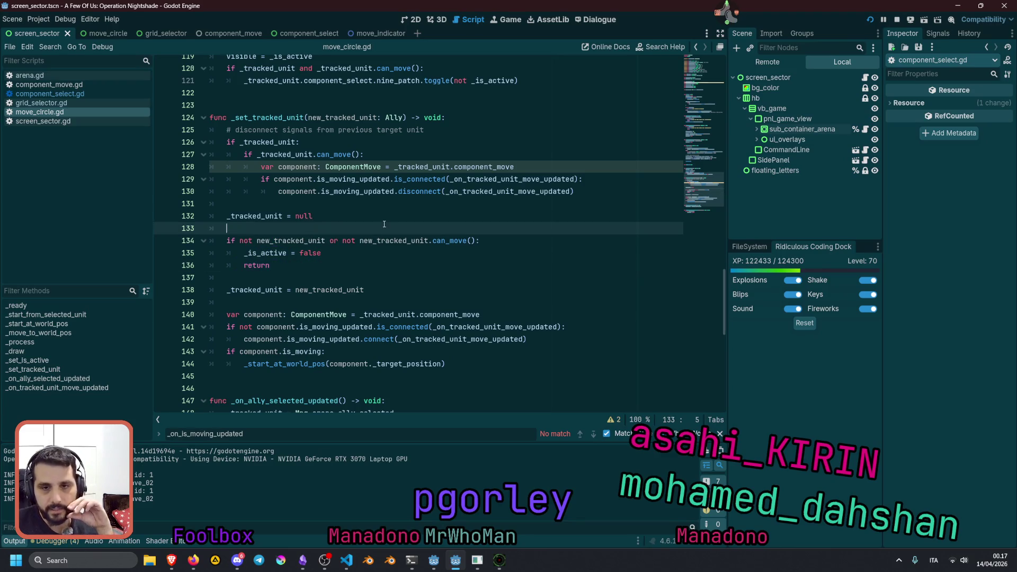
- In the running game, give the scout and robot unit move destinations in sector 0
left_click(499, 558)
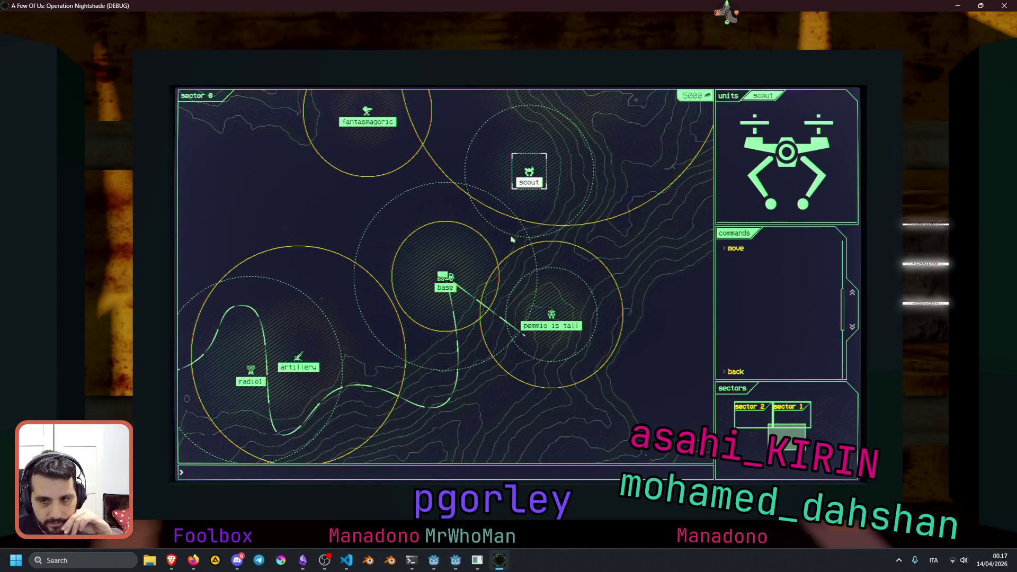
left_click(530, 171)
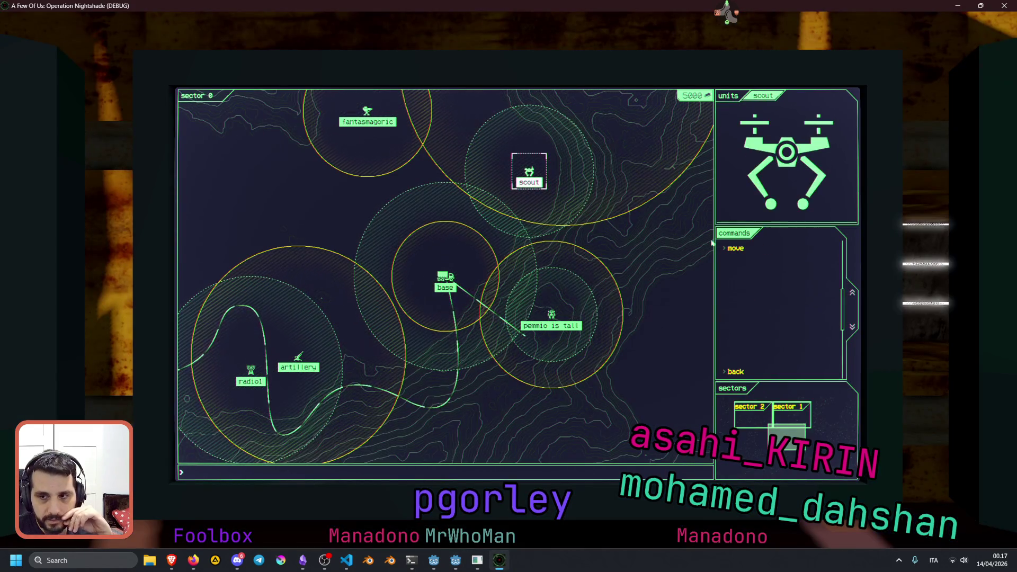
left_click(362, 217)
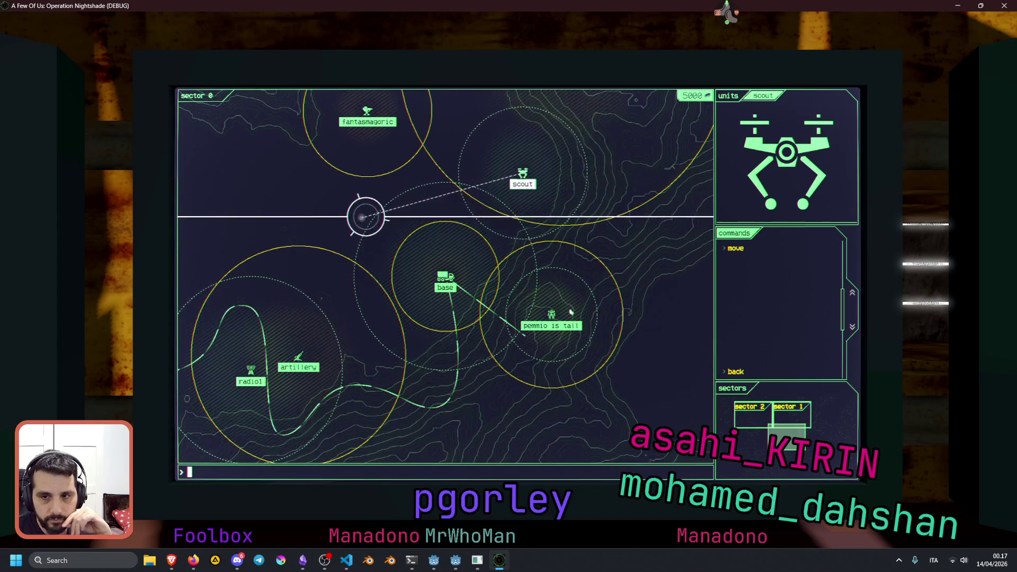
left_click(552, 316)
left_click(735, 248)
left_click(529, 172)
left_click(423, 204)
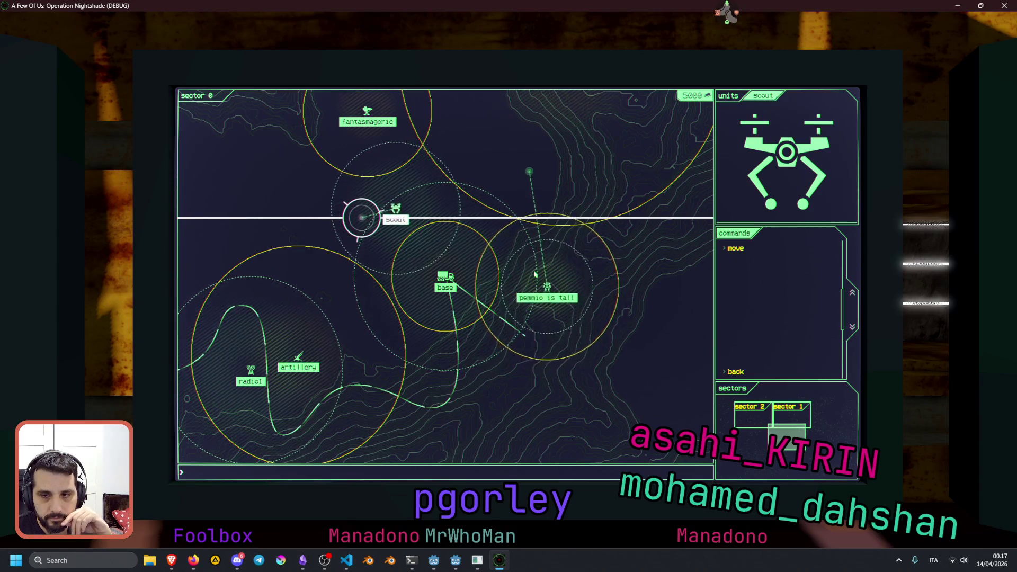
left_click(546, 281)
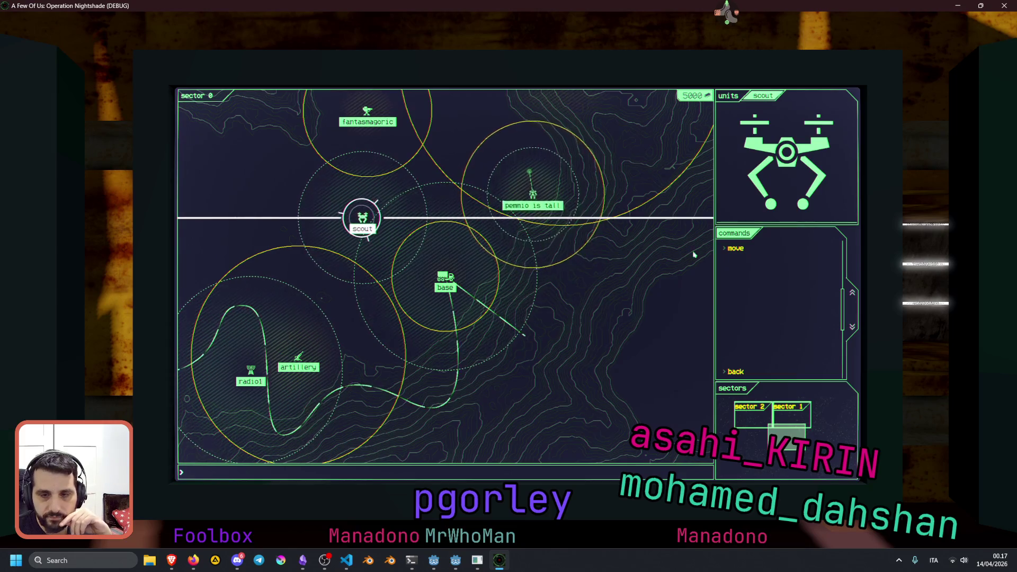
left_click(741, 251)
left_click(595, 287)
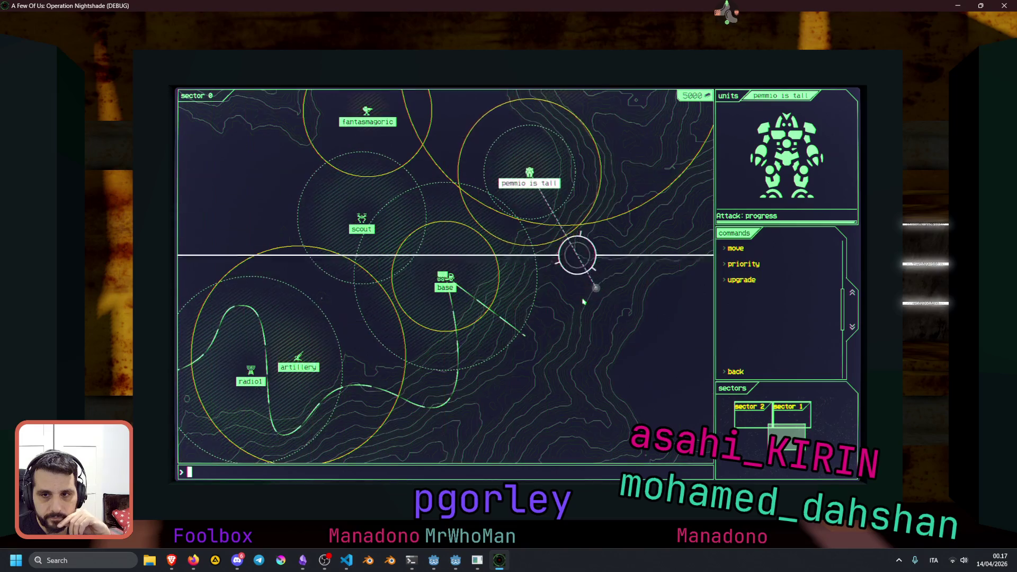
- Send the robot unit toward the upper right and the scout toward the left side
left_click(744, 254)
left_click(503, 164)
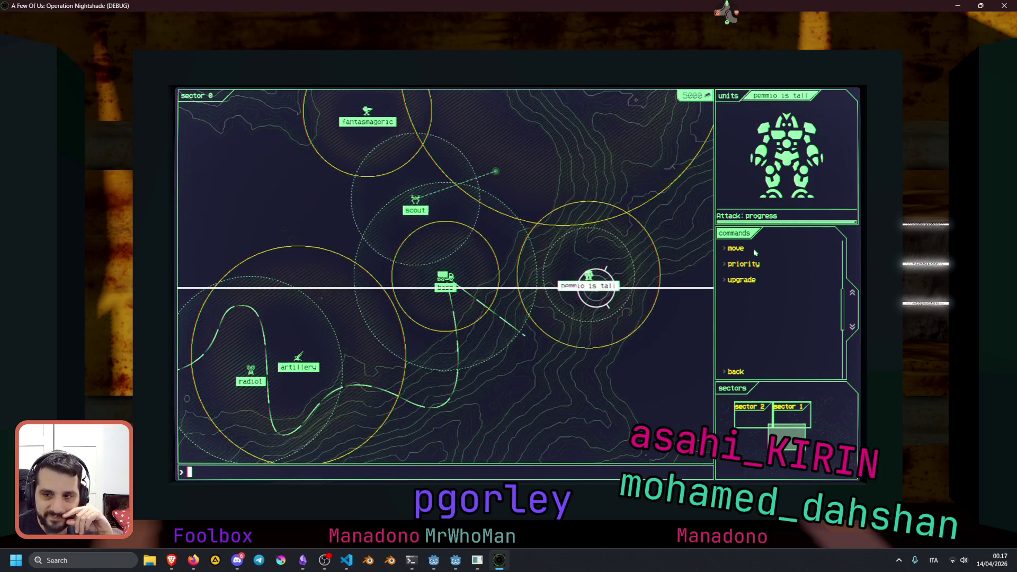
left_click(739, 248)
left_click(629, 171)
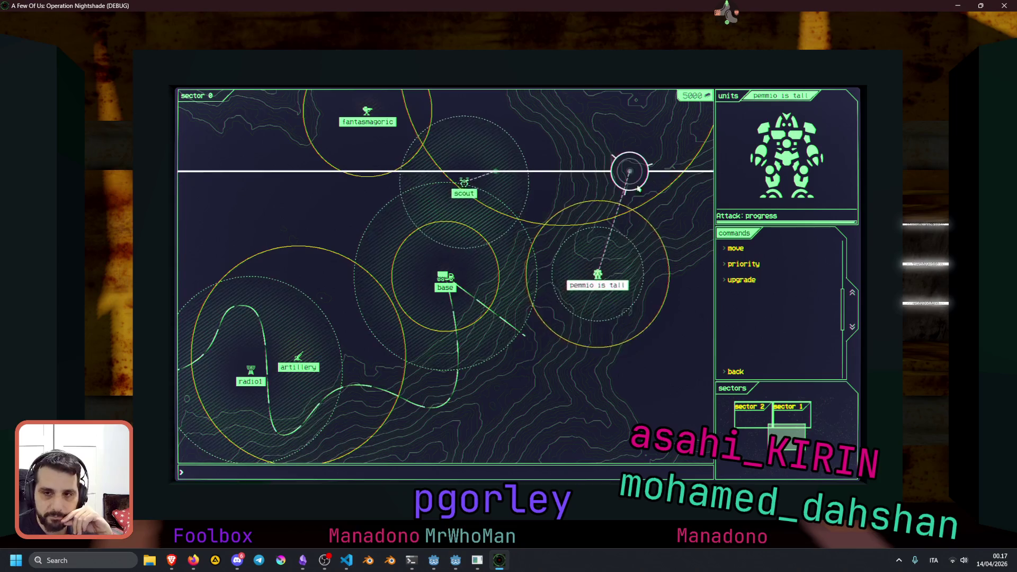
left_click(738, 249)
left_click(296, 263)
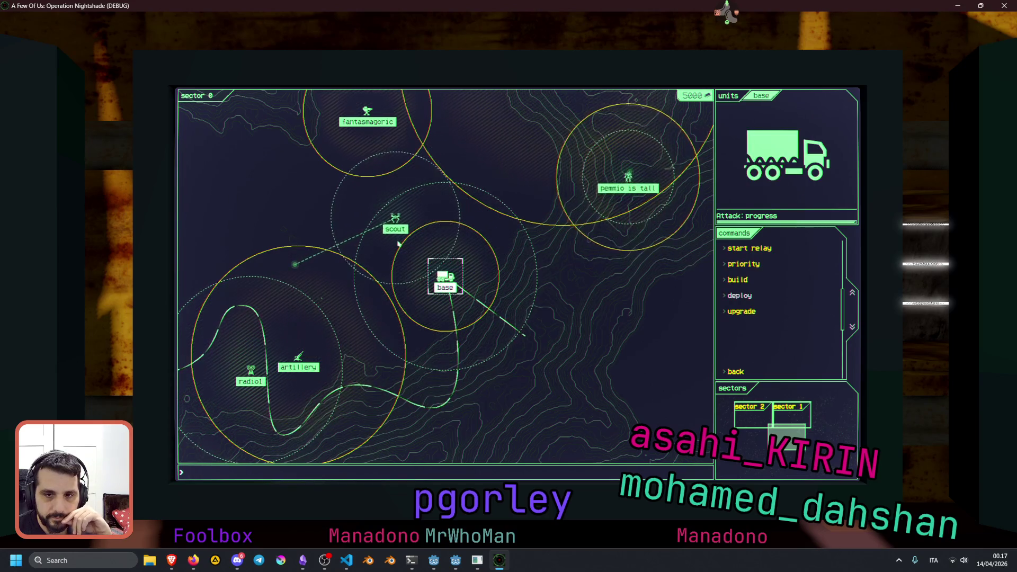
left_click(592, 195)
left_click(360, 244)
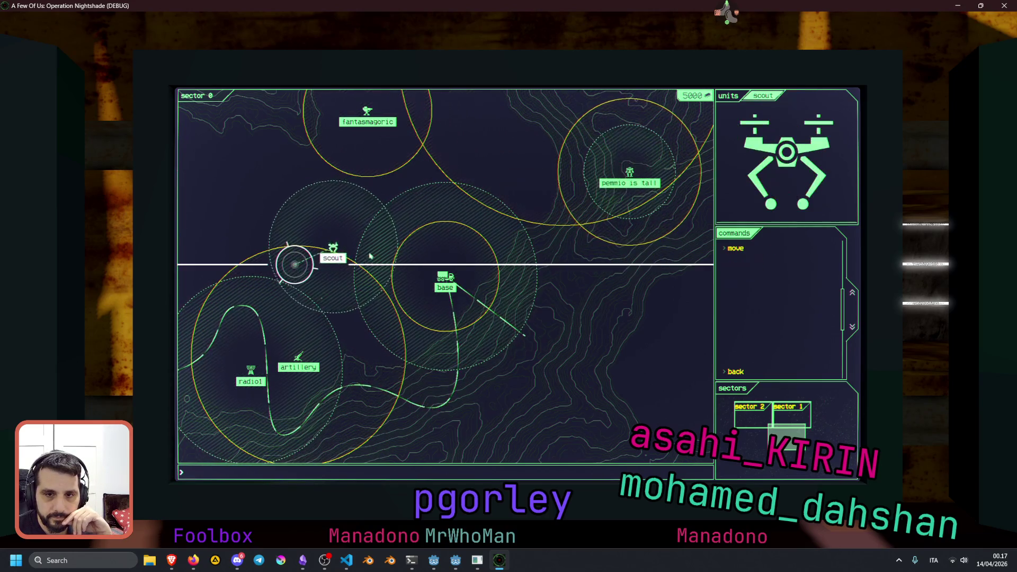
left_click(457, 291)
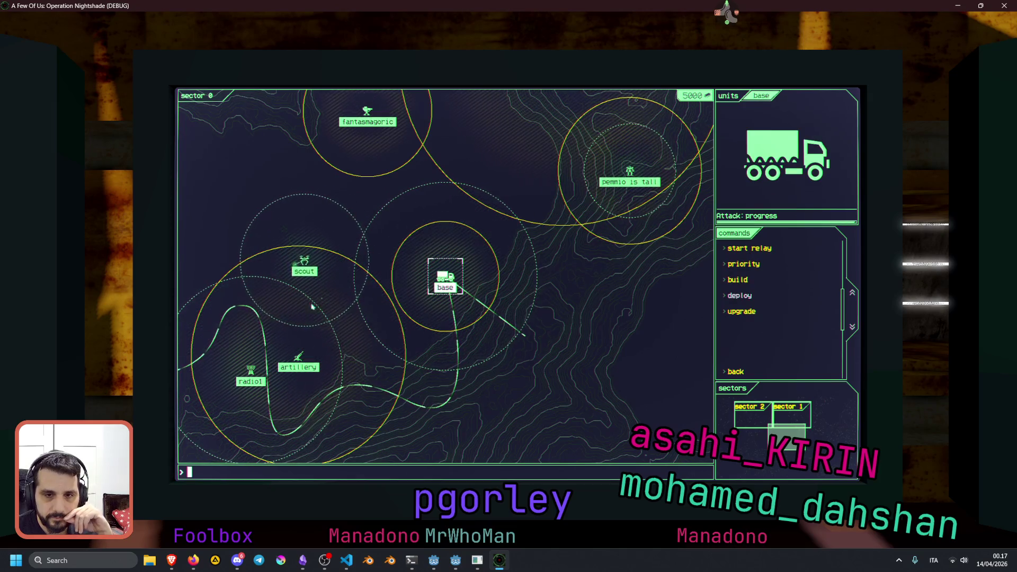
left_click(644, 170)
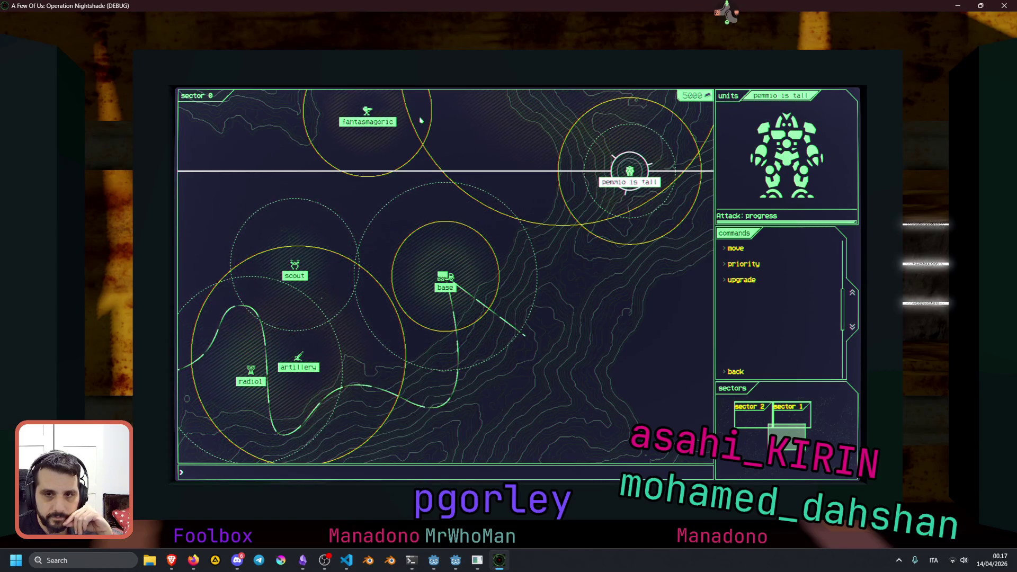
- Open sector 1 from the overview map and order the robot unit to a new destination
right_click(355, 202)
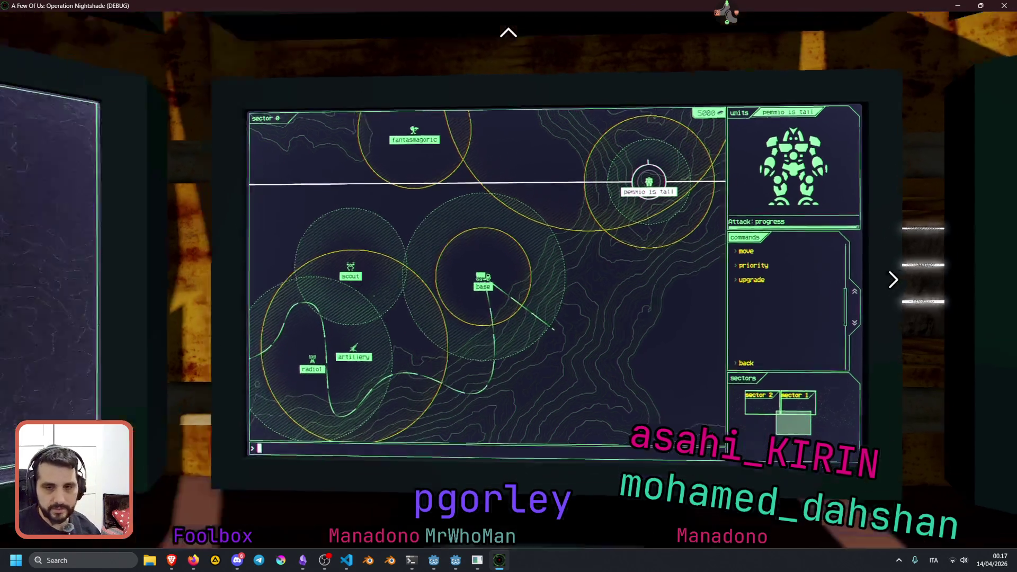
left_click(509, 276)
left_click(477, 137)
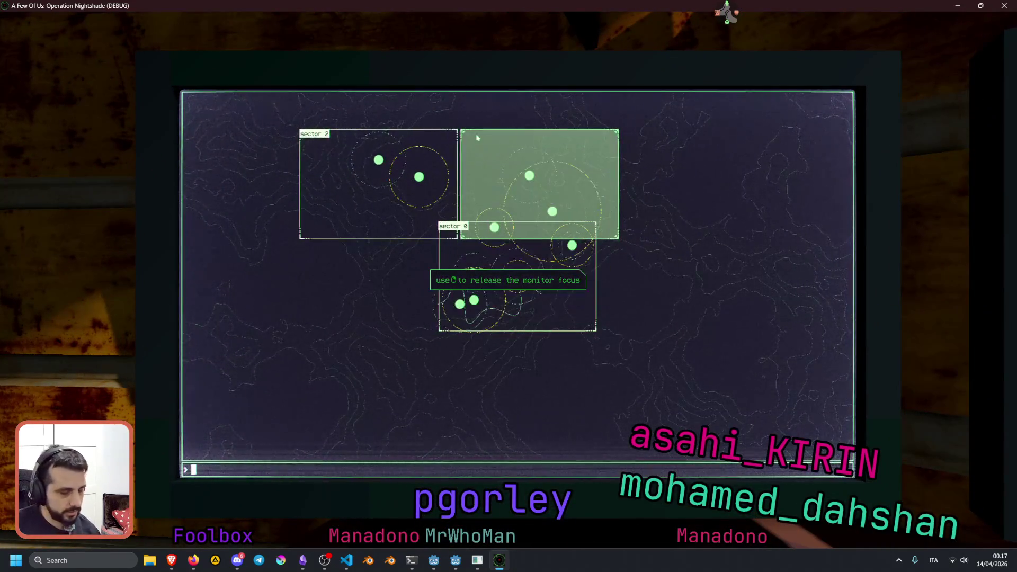
left_click(477, 138)
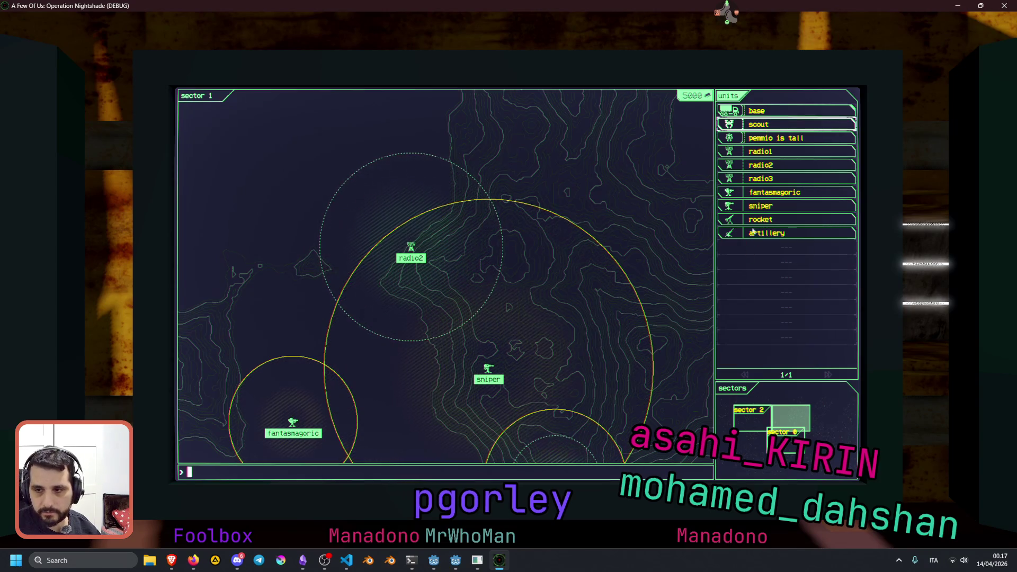
left_click(761, 129)
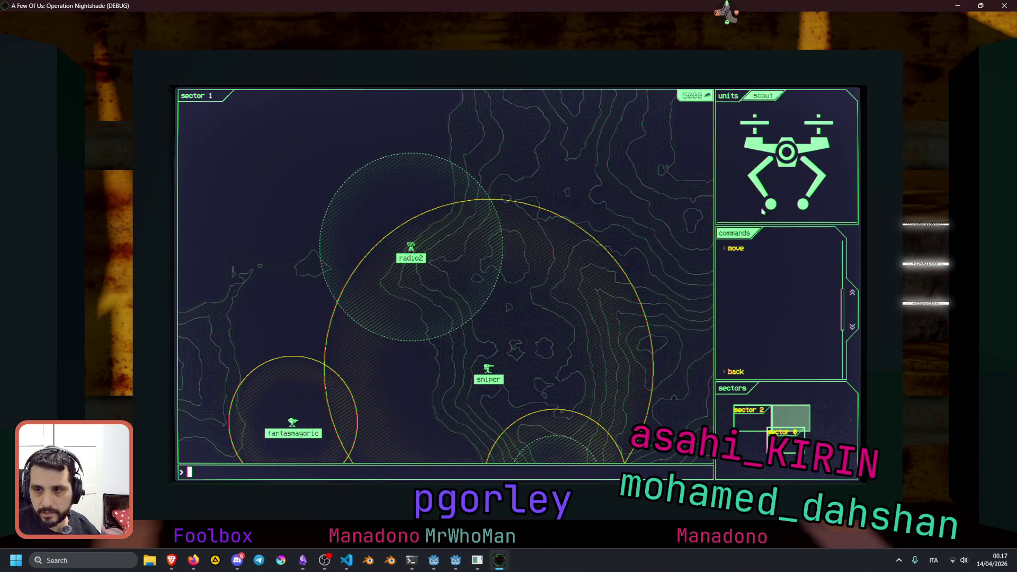
left_click(734, 249)
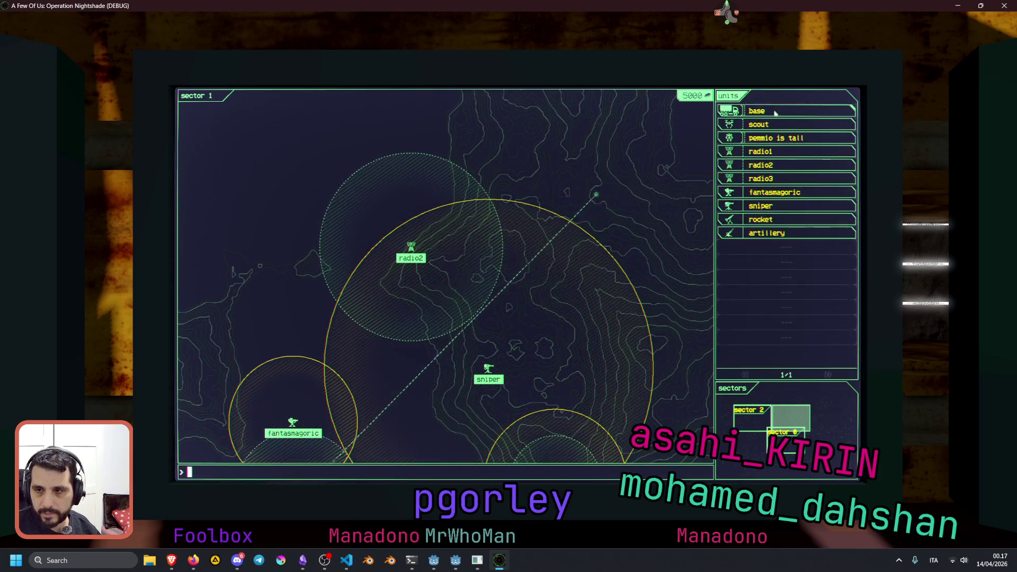
left_click(775, 137)
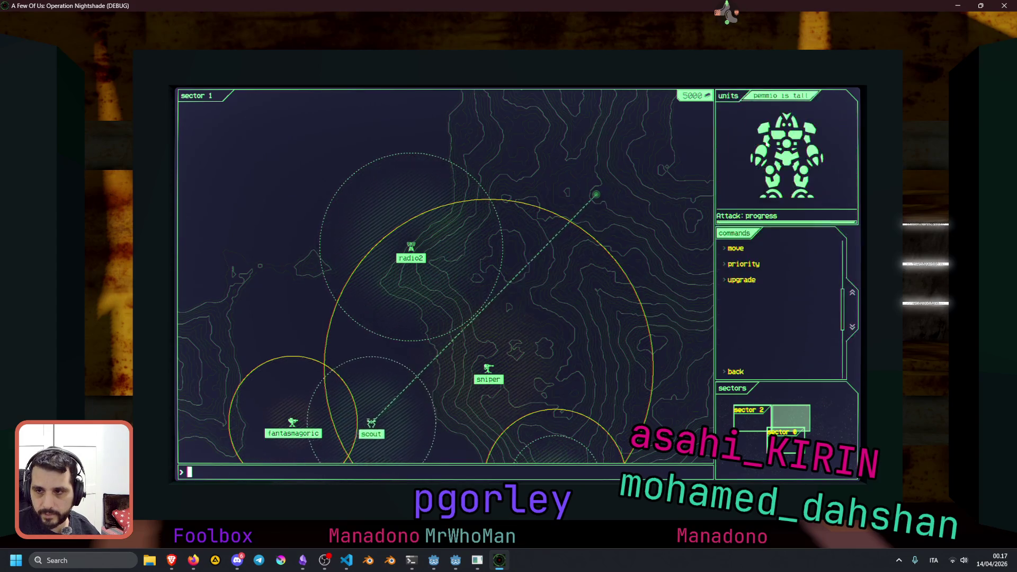
left_click(735, 248)
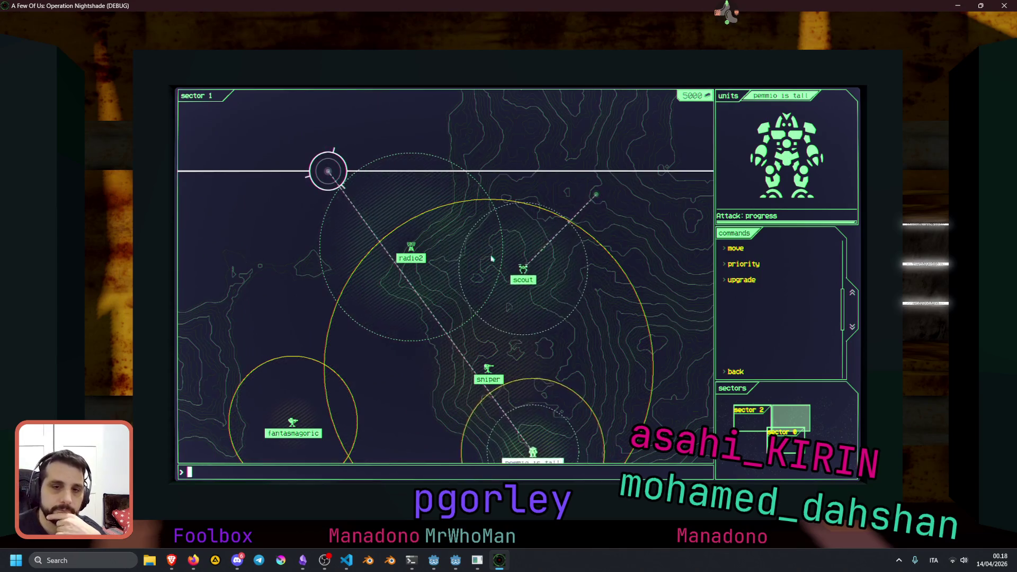
left_click(696, 172)
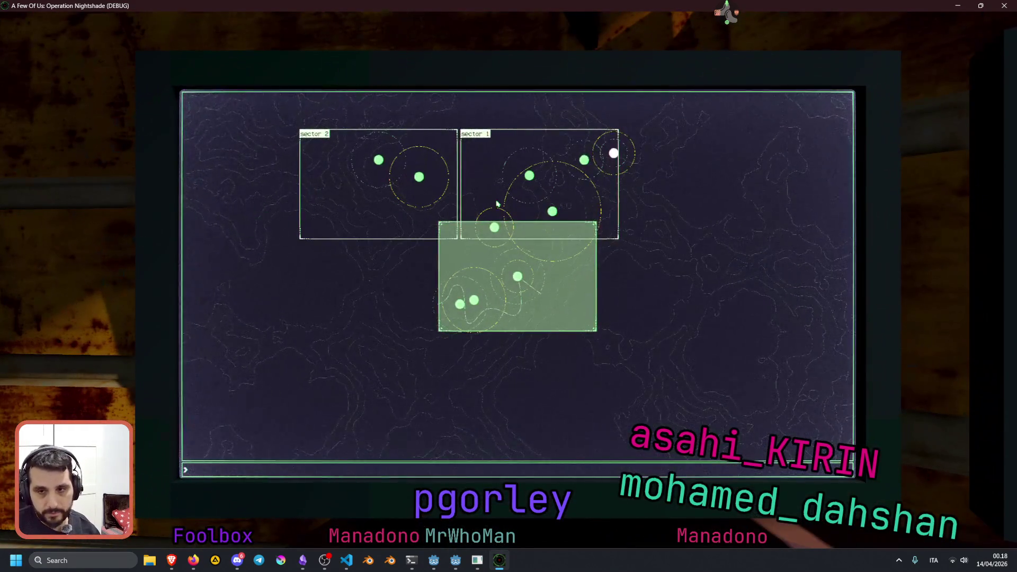
- Give the scout and robot unit further move orders in sector 1, then switch back to Godot
left_click(498, 204)
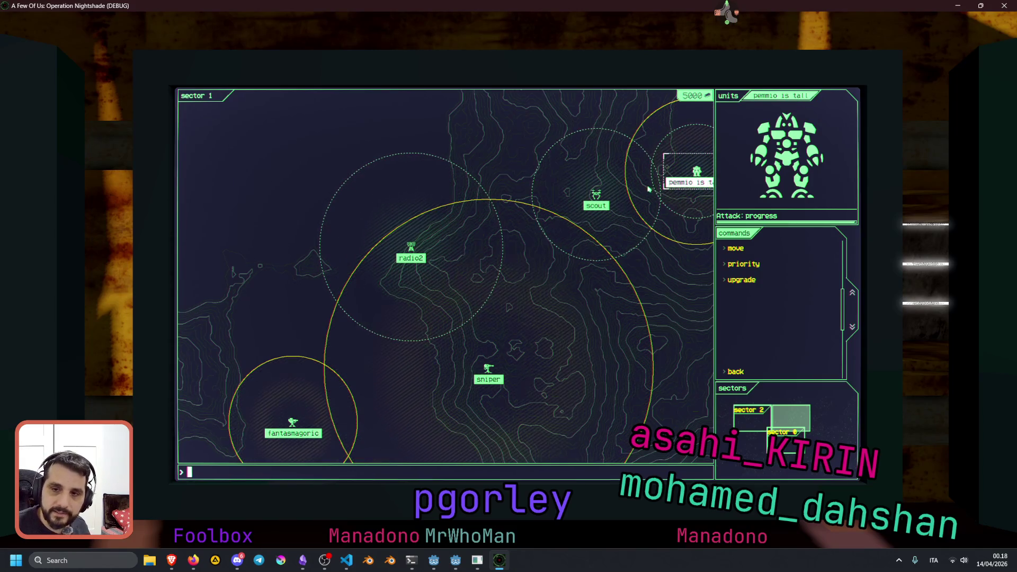
left_click(591, 196)
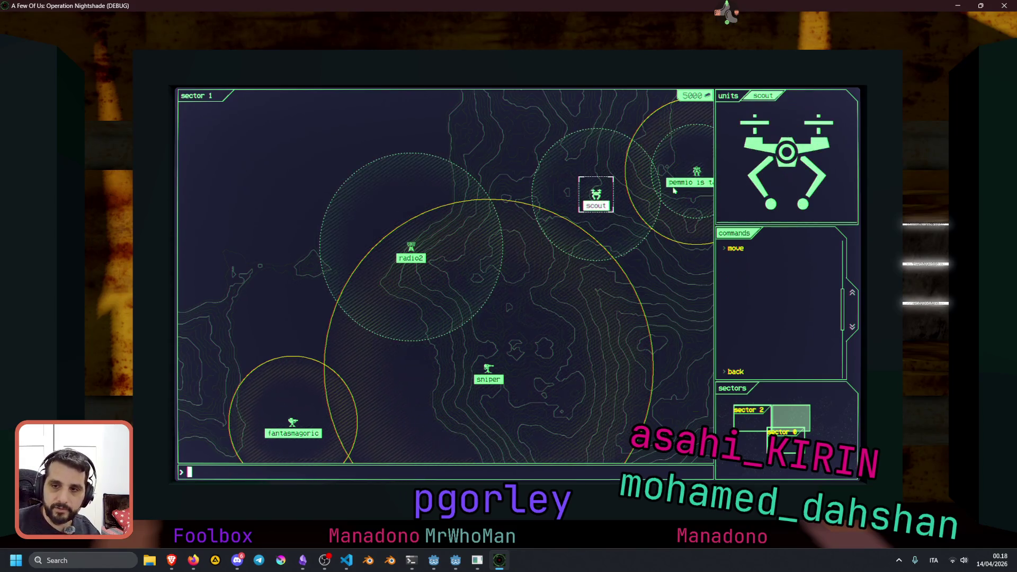
left_click(739, 248)
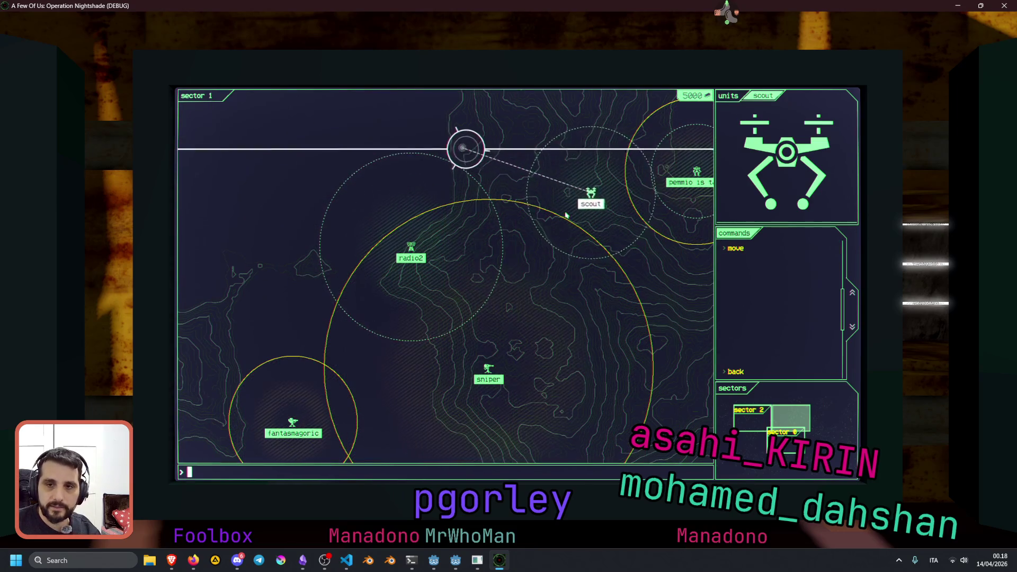
left_click(709, 177)
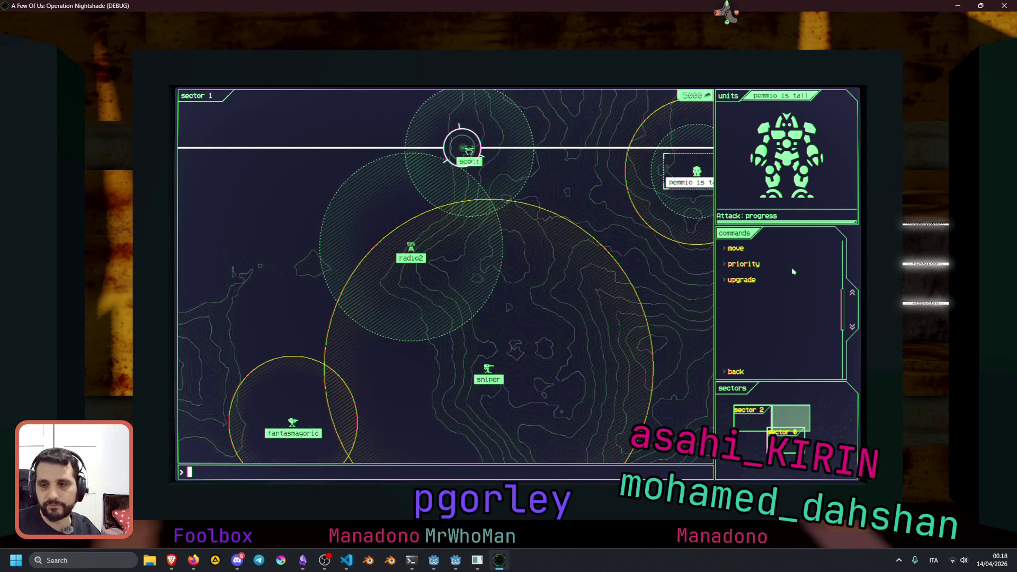
left_click(733, 249)
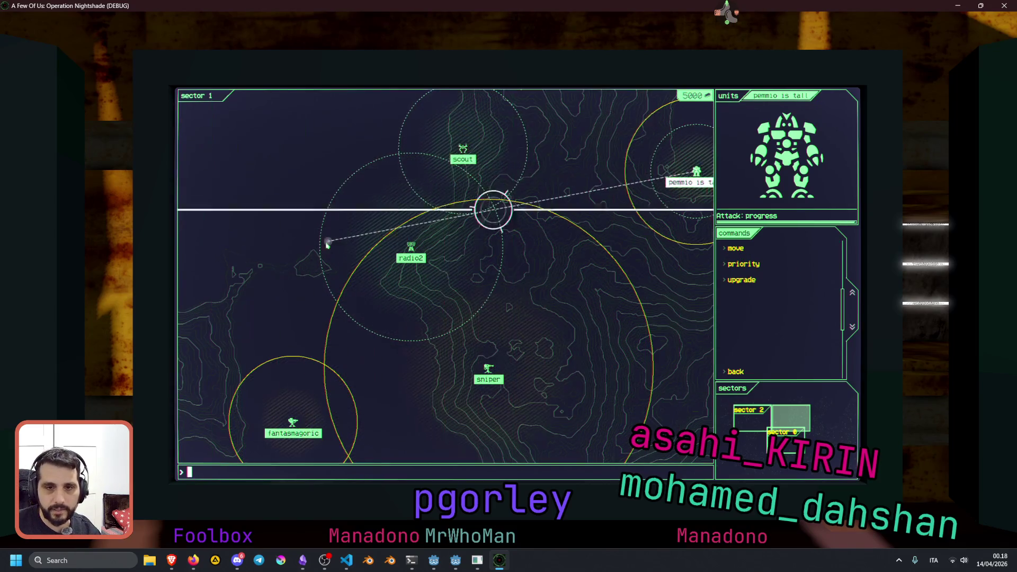
left_click(462, 149)
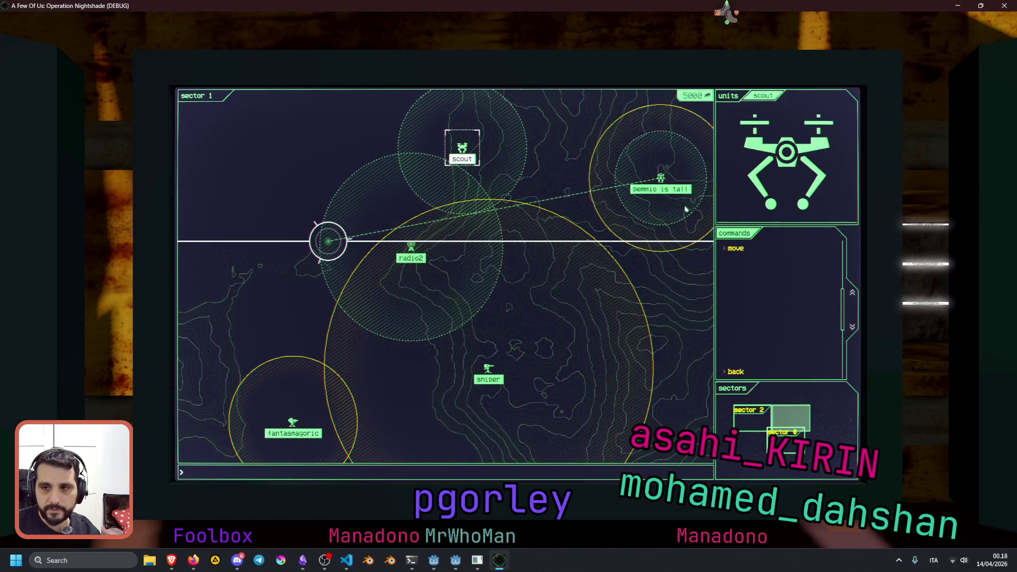
left_click(723, 251)
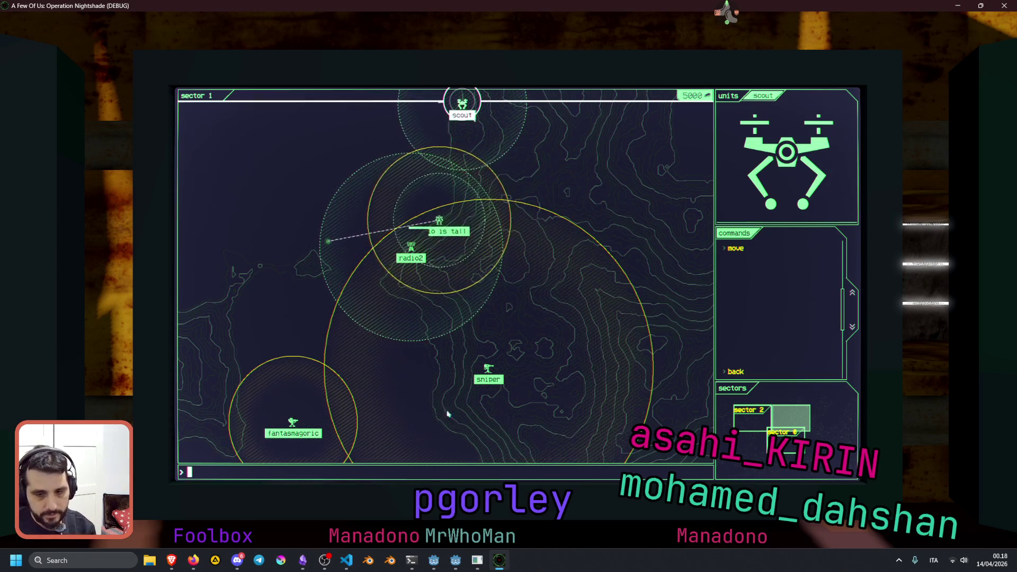
left_click(456, 561)
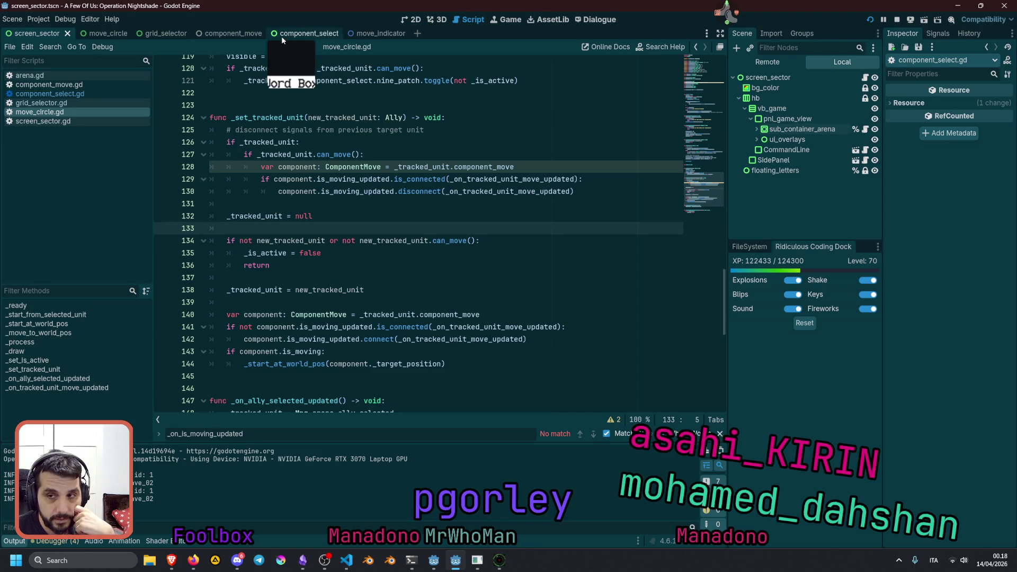
- Return to the screen_sector scene canvas and select the ui_overlays node
left_click(110, 34)
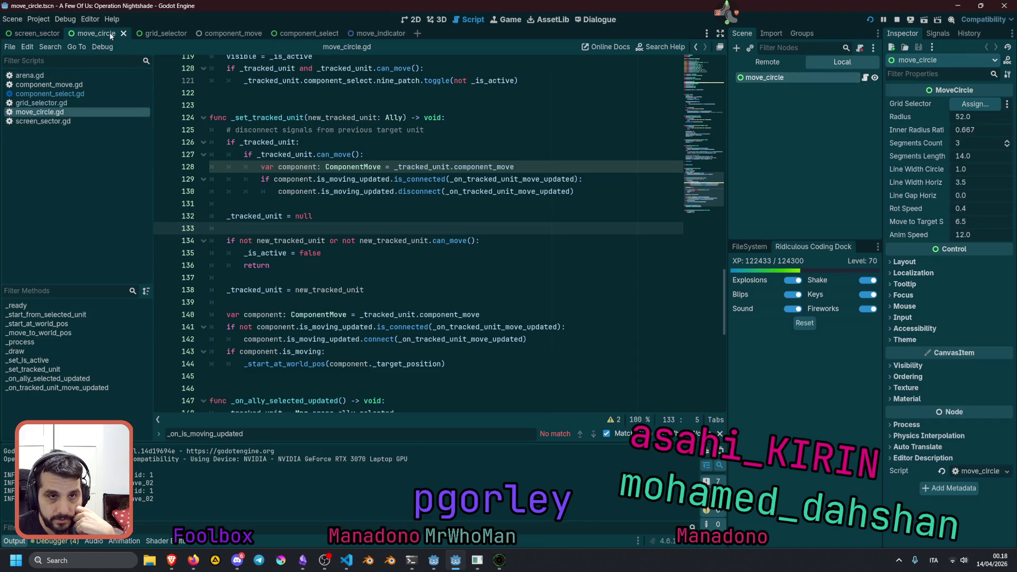
left_click(37, 38)
left_click(411, 18)
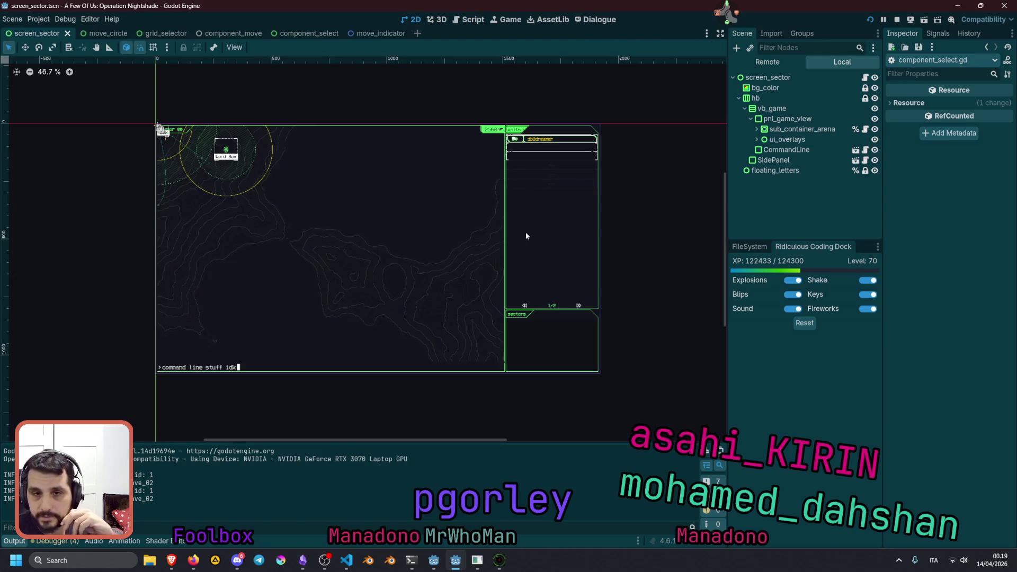
left_click(788, 140)
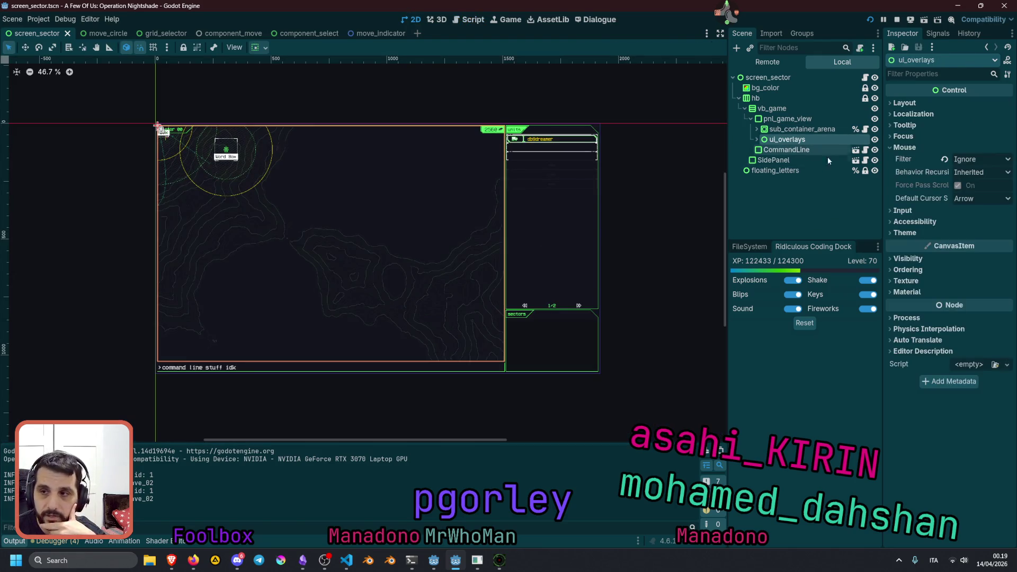
- Set ui_overlays Clip Children to Clip Only, save screen_sector.tscn, and relaunch the game
left_click(908, 258)
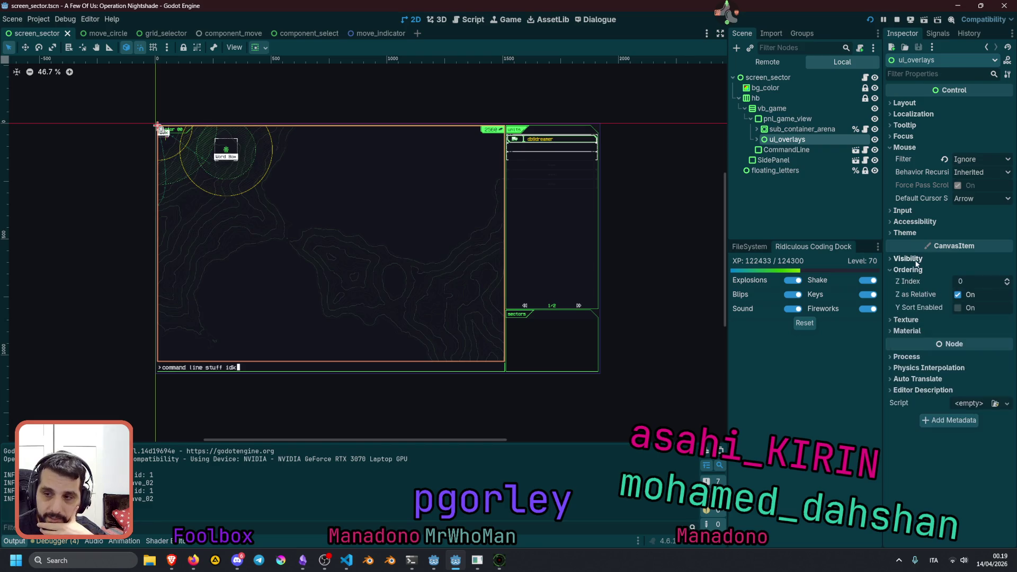
left_click(908, 258)
left_click(908, 259)
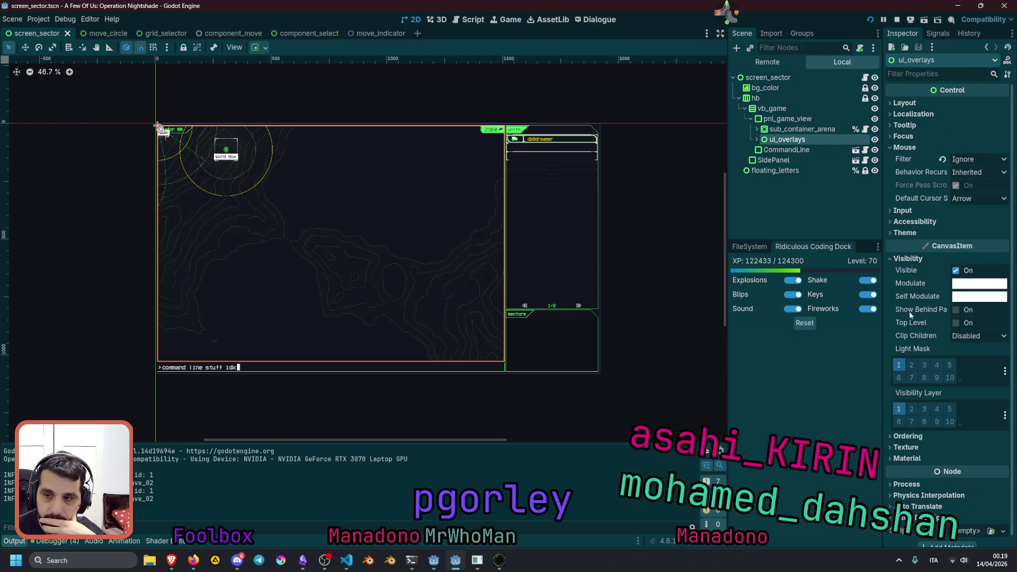
left_click(961, 337)
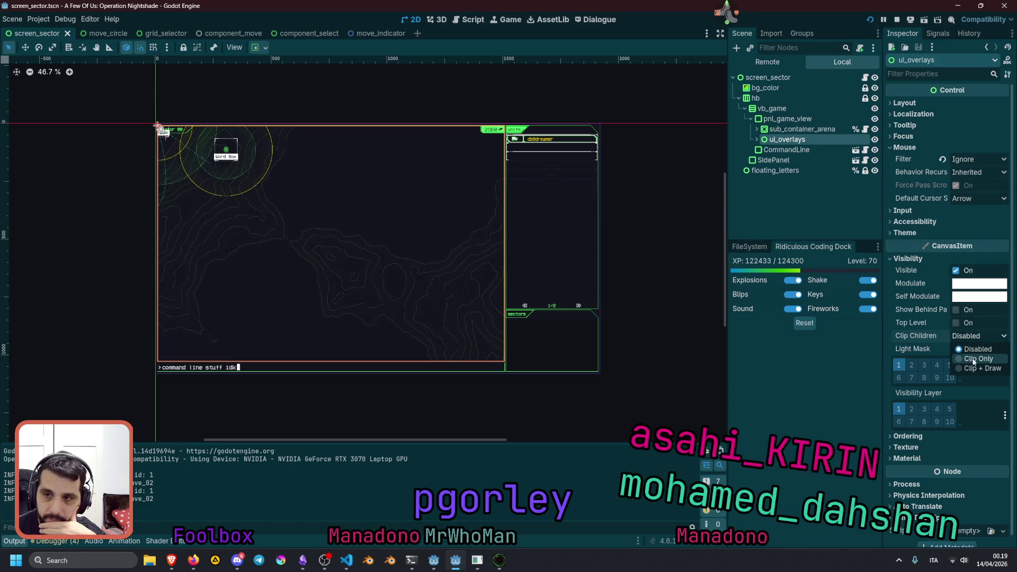
left_click(974, 360)
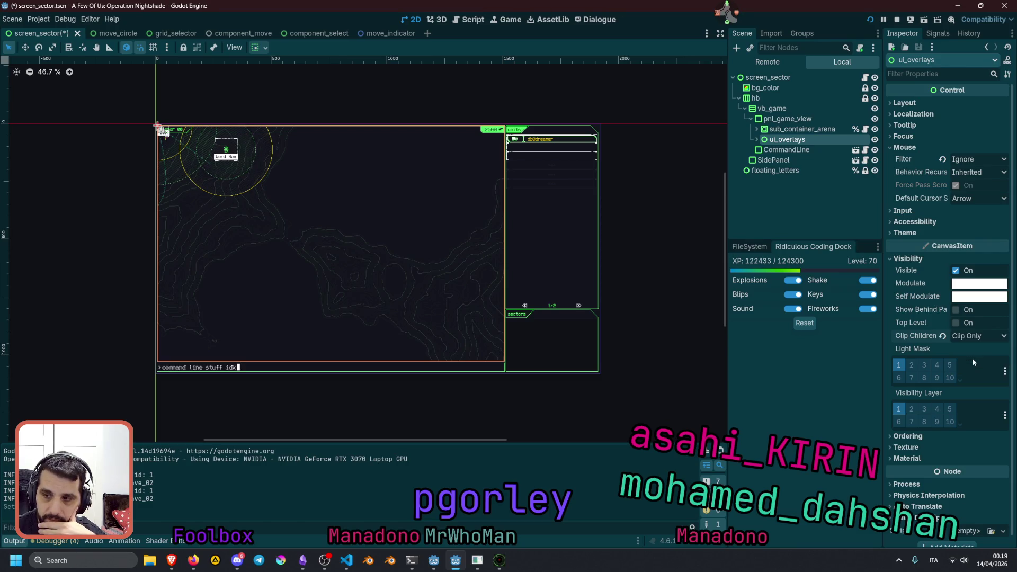
left_click(778, 212)
key("ctrl+s")
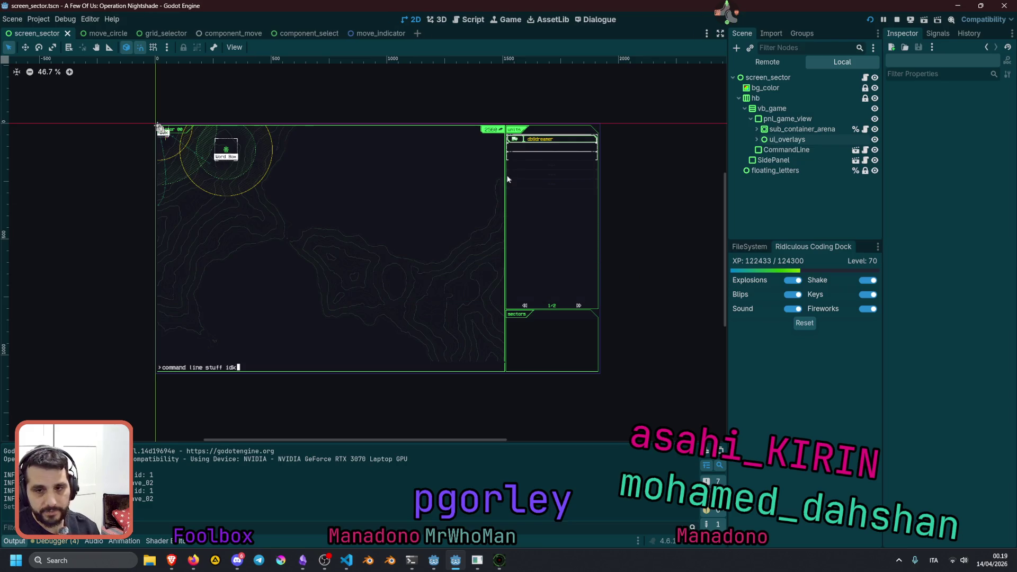
key("F5")
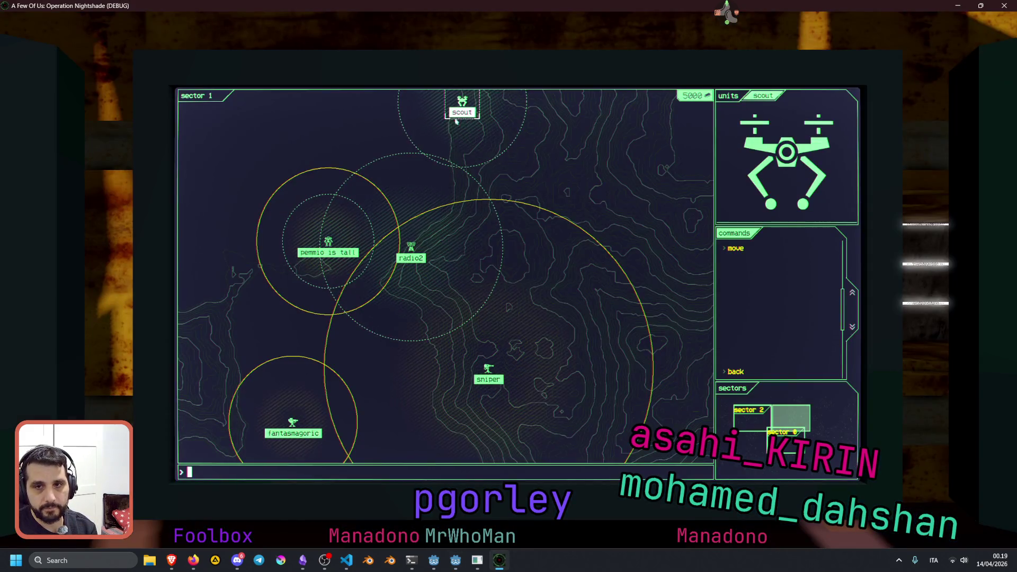
- Target the scout at the right edge of the sector 1 map
left_click(428, 244)
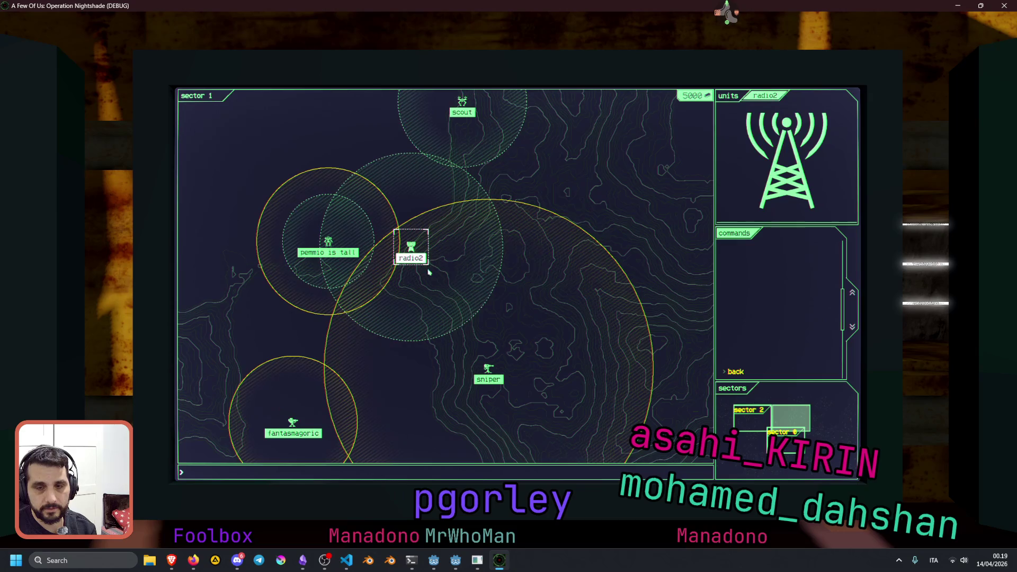
left_click(458, 105)
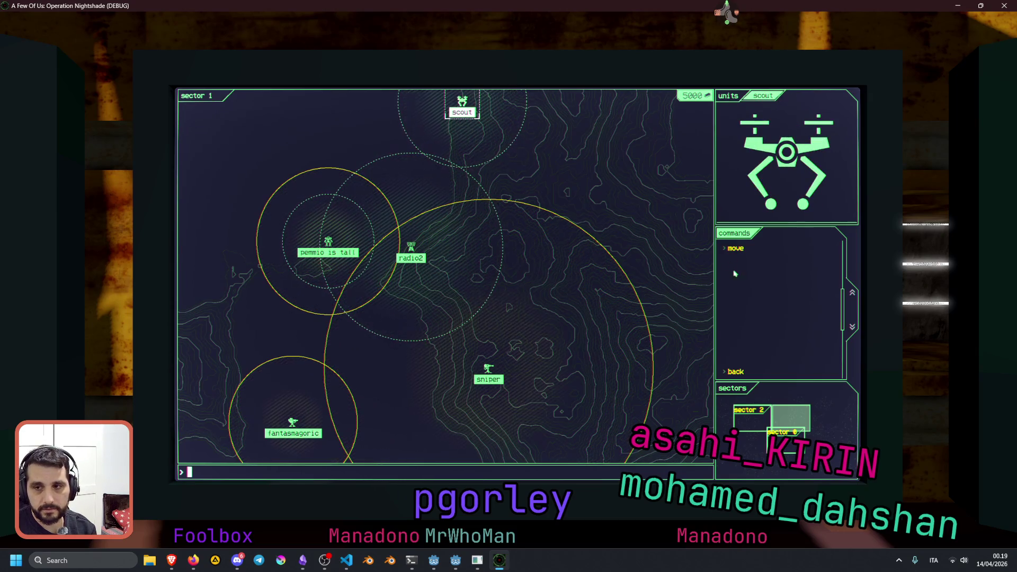
left_click(734, 248)
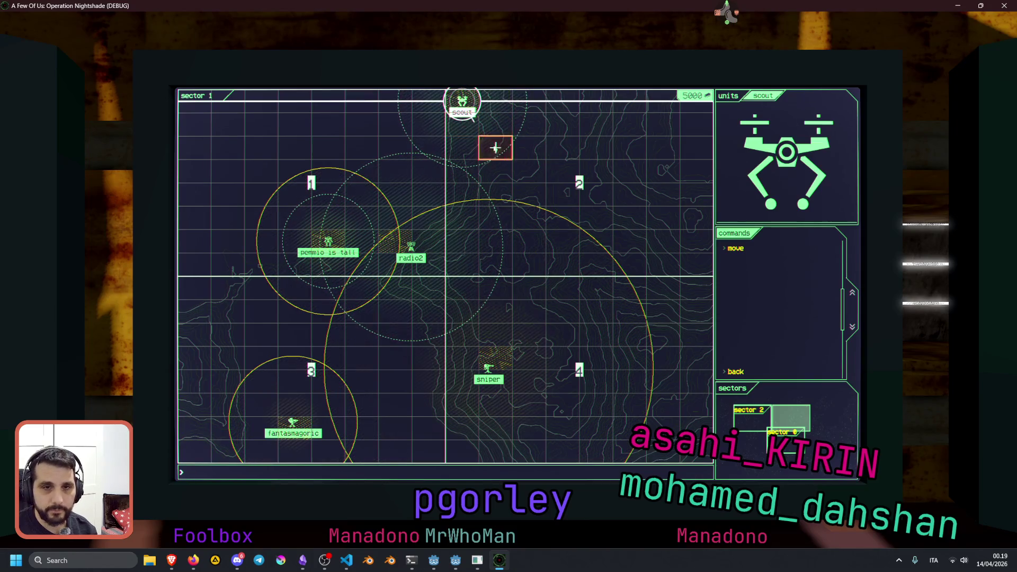
left_click(691, 152)
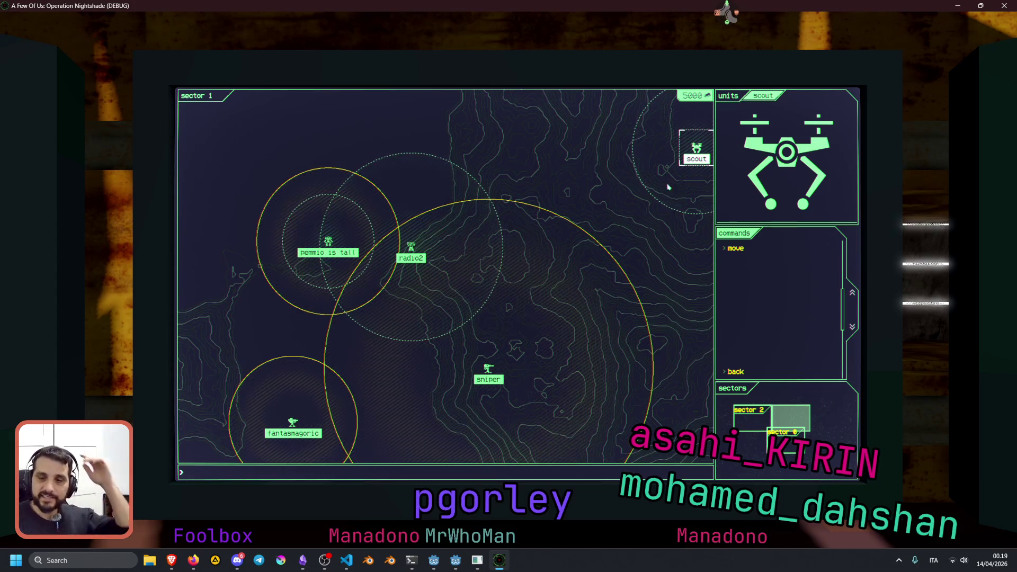
- Send pemmio is tall to the bottom-left corner after trying the top-left
left_click(325, 244)
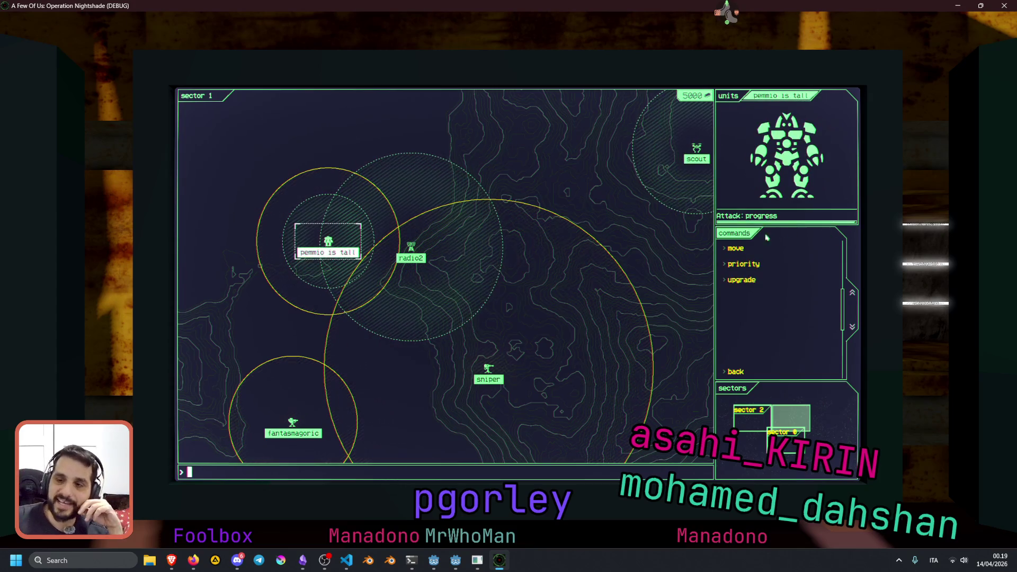
left_click(747, 250)
left_click(361, 148)
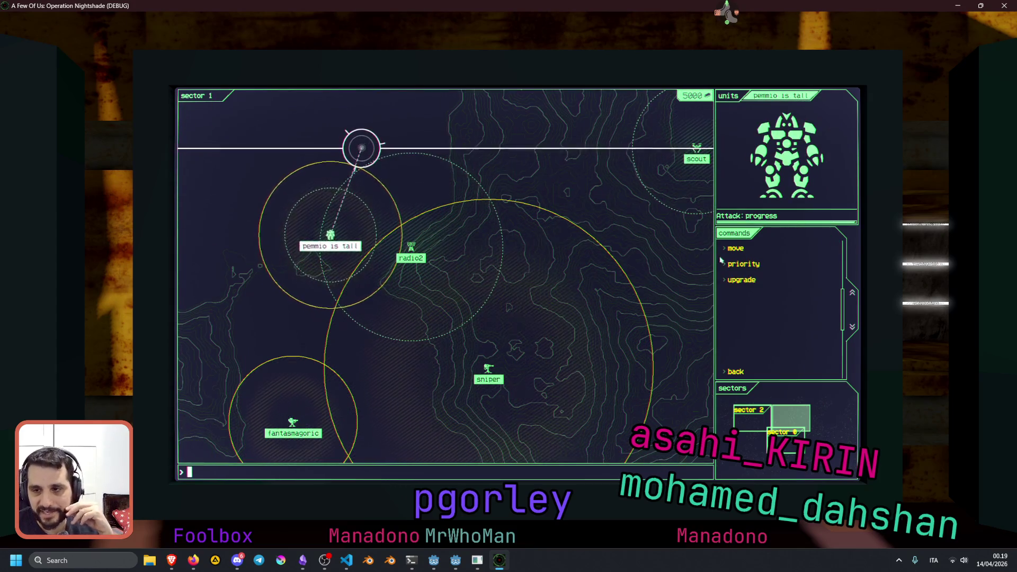
left_click(736, 251)
left_click(197, 103)
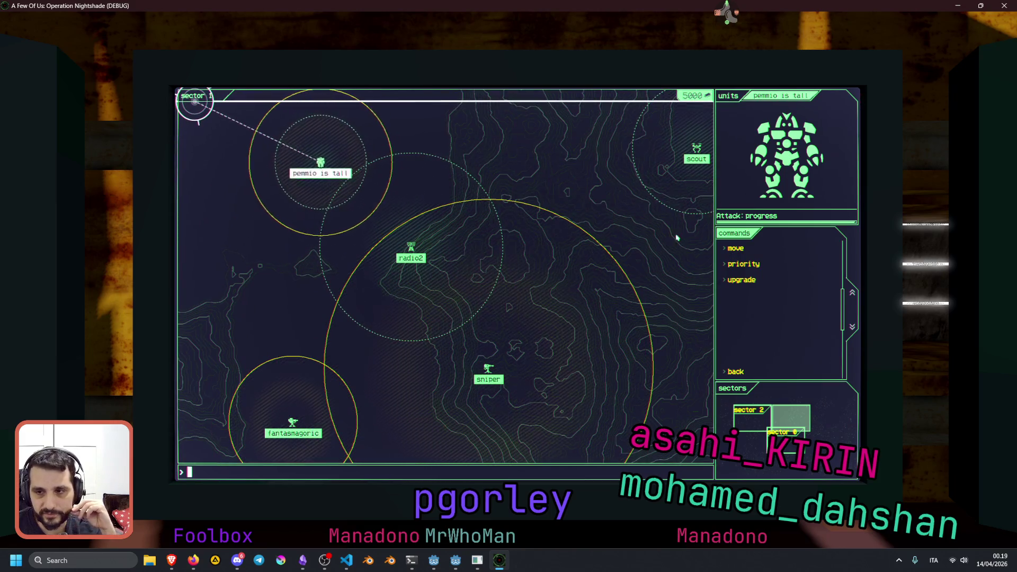
left_click(744, 249)
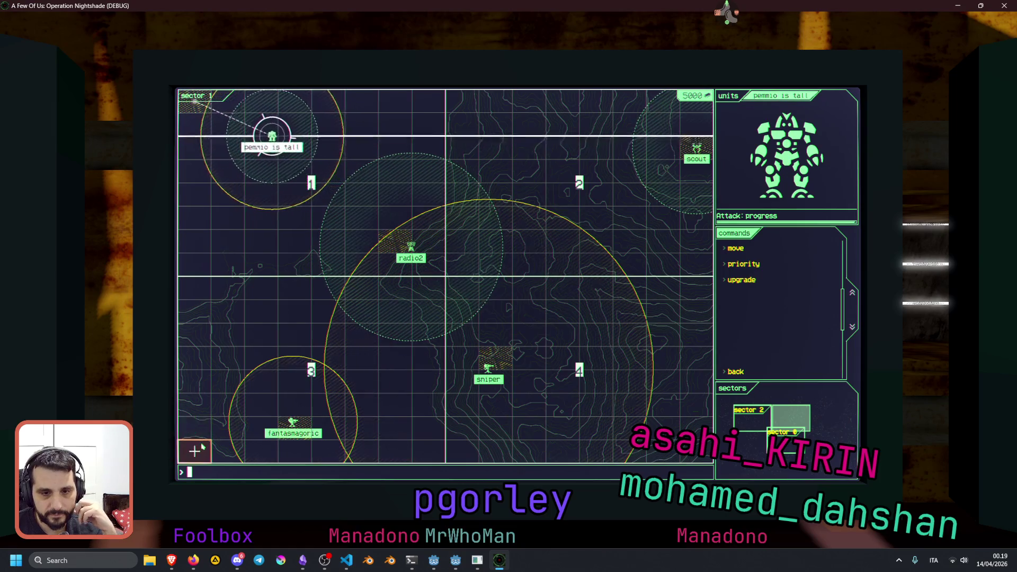
left_click(201, 447)
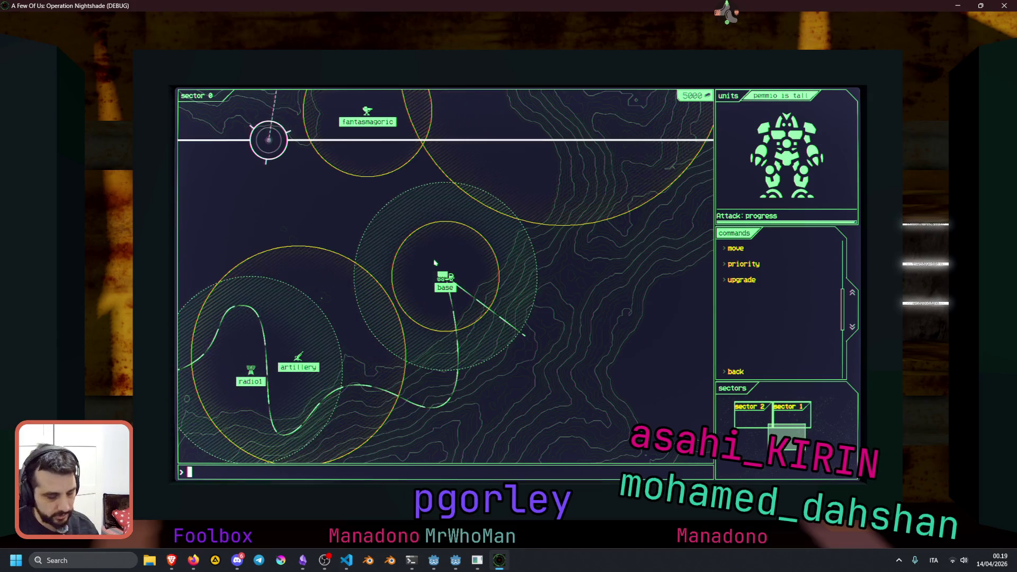
- Check the sector overview, then move the scout to sector 1's top-right corner
key("Left")
key("Up")
key("Right")
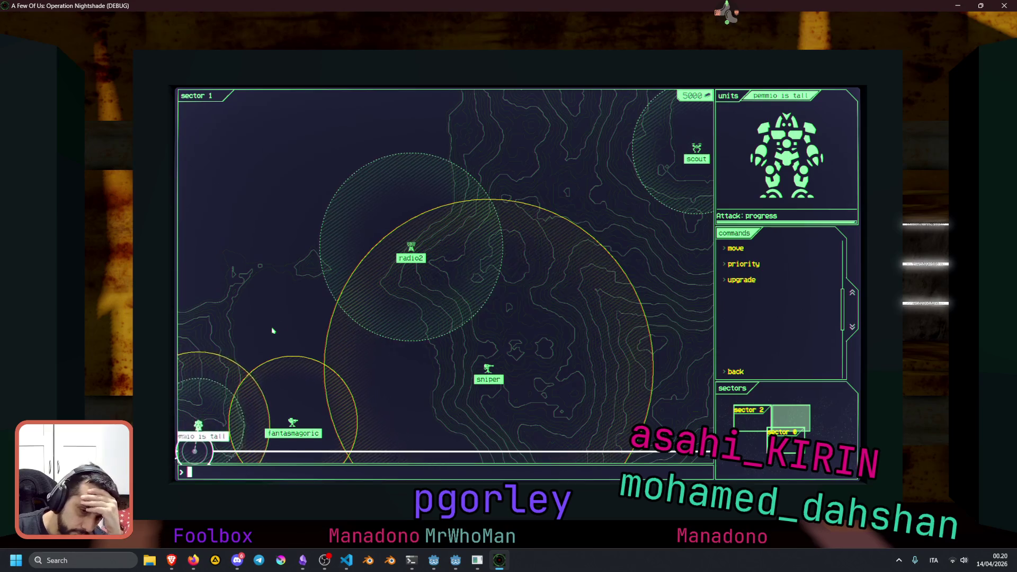
left_click(710, 160)
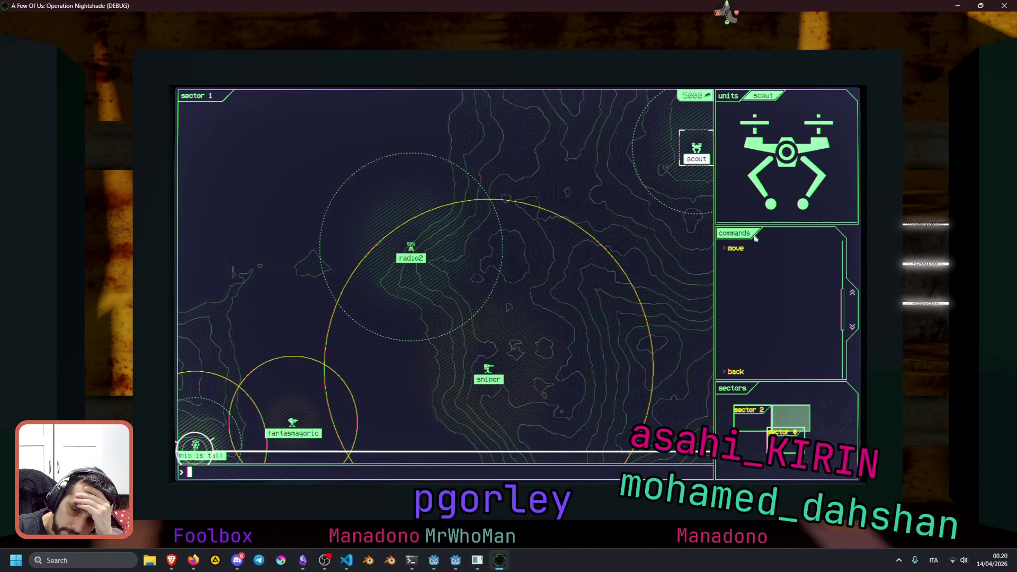
left_click(735, 248)
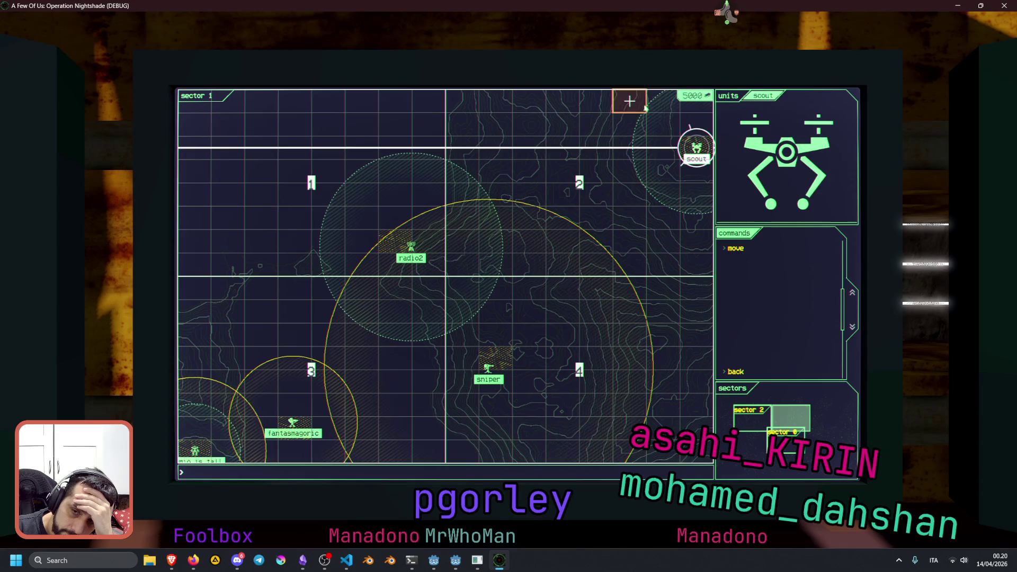
left_click(645, 107)
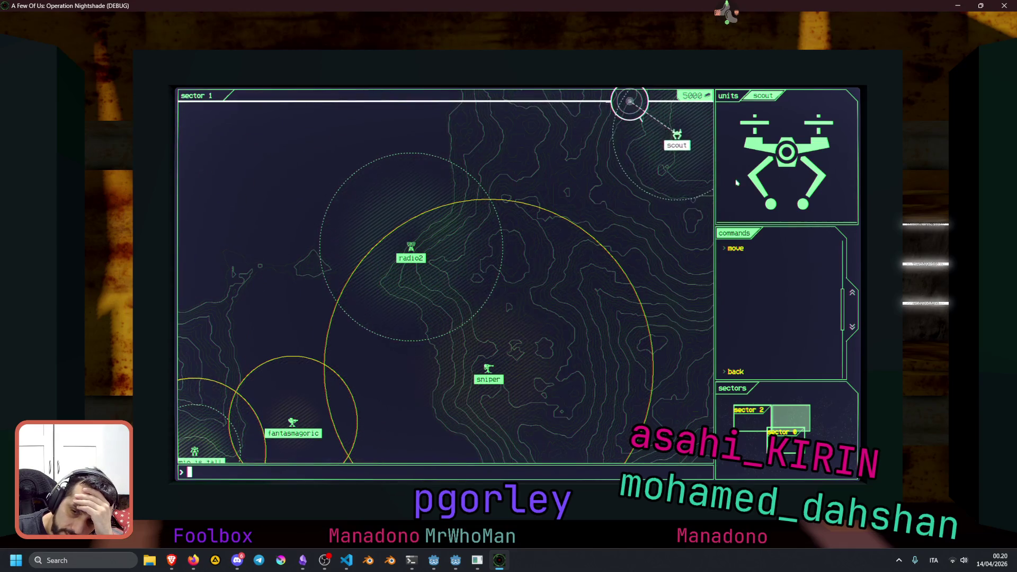
left_click(730, 251)
left_click(695, 109)
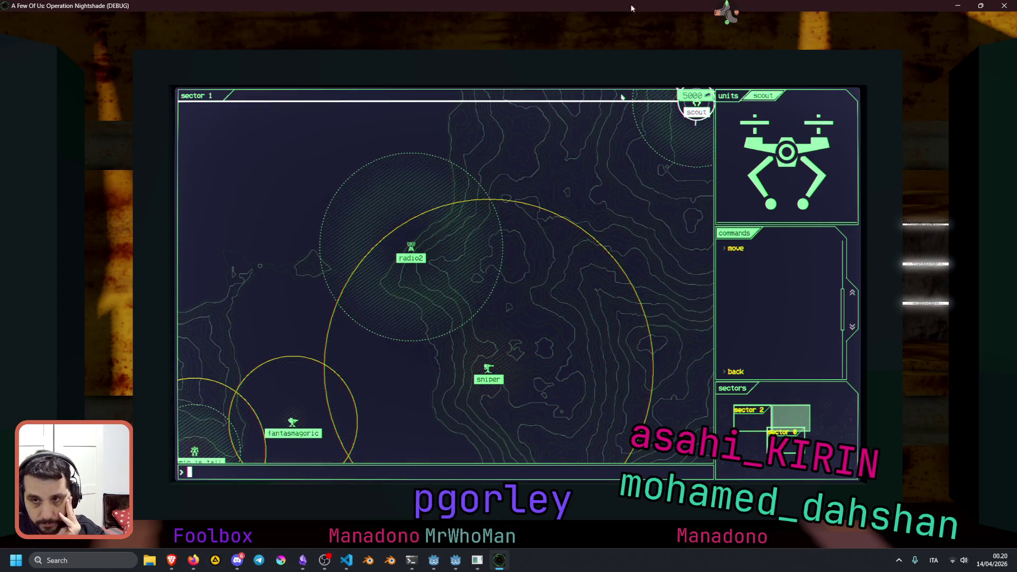
key("super+Down")
- Pause the game with Escape and enter 'quit' in the console to close it
left_click(493, 343)
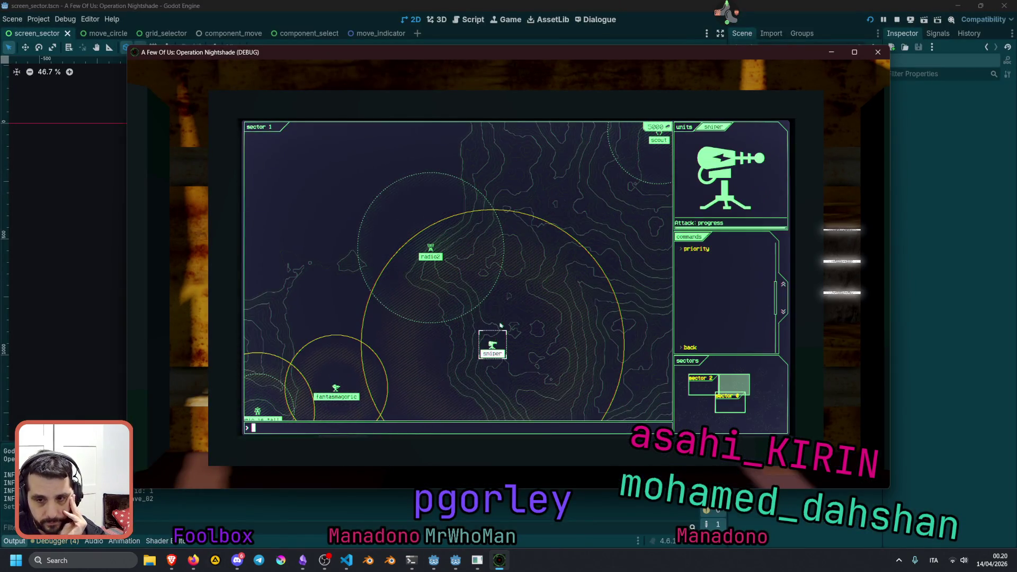
left_click(519, 283)
key("Escape")
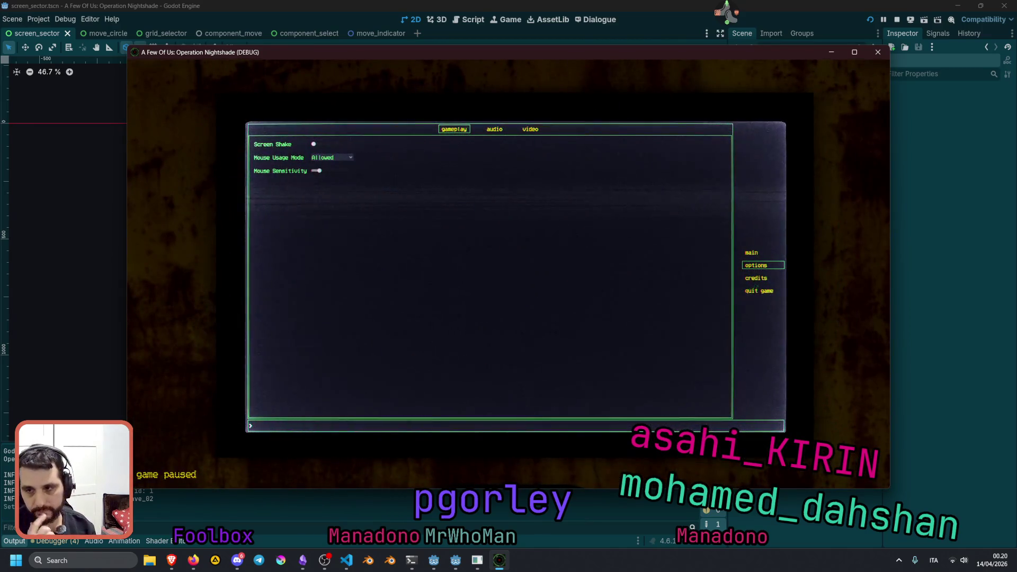
type("quit")
key("Return")
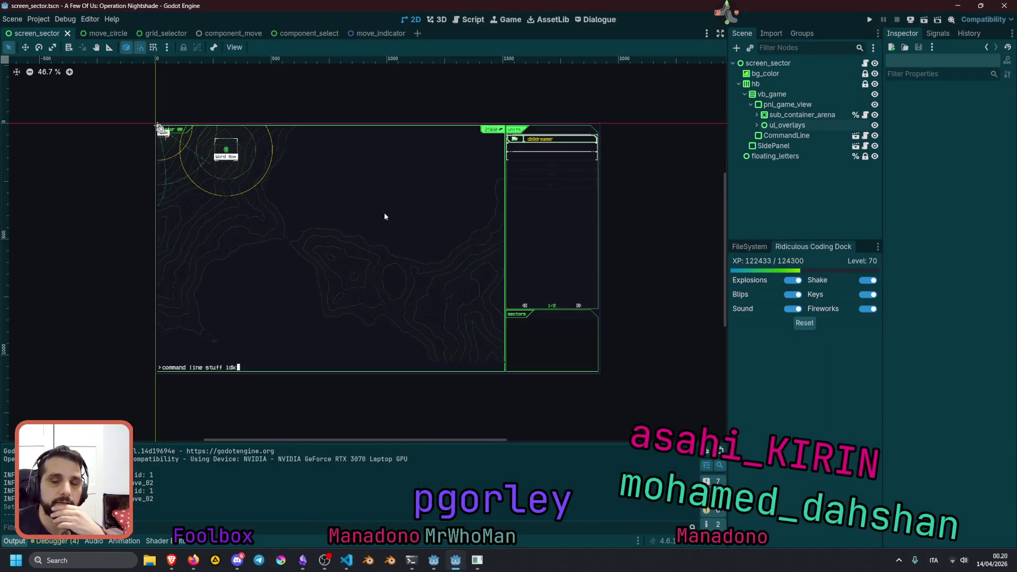
- Turn on Clip Contents under Layout for ui_overlays and relaunch the game with F5
left_click(788, 125)
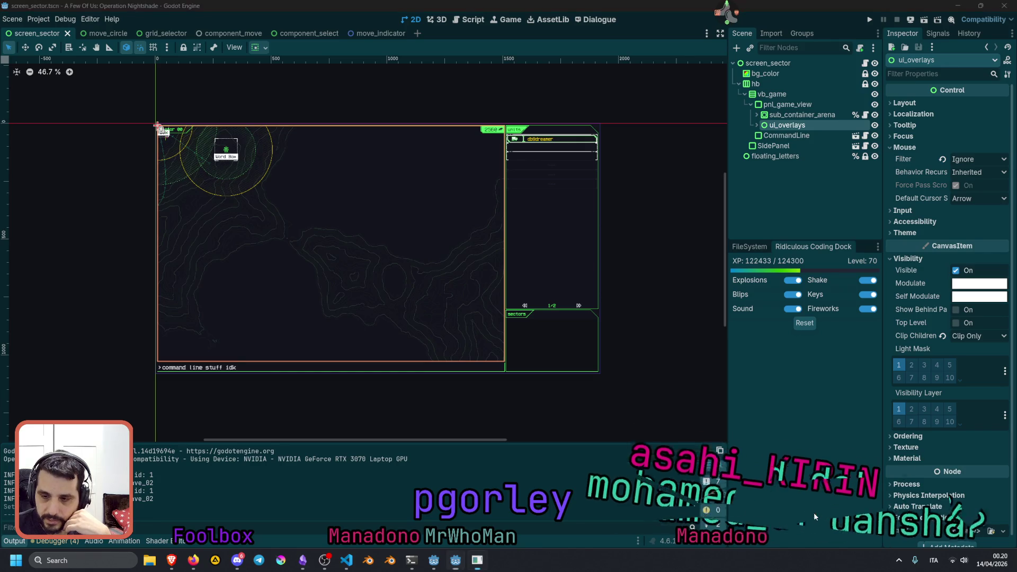
left_click(908, 436)
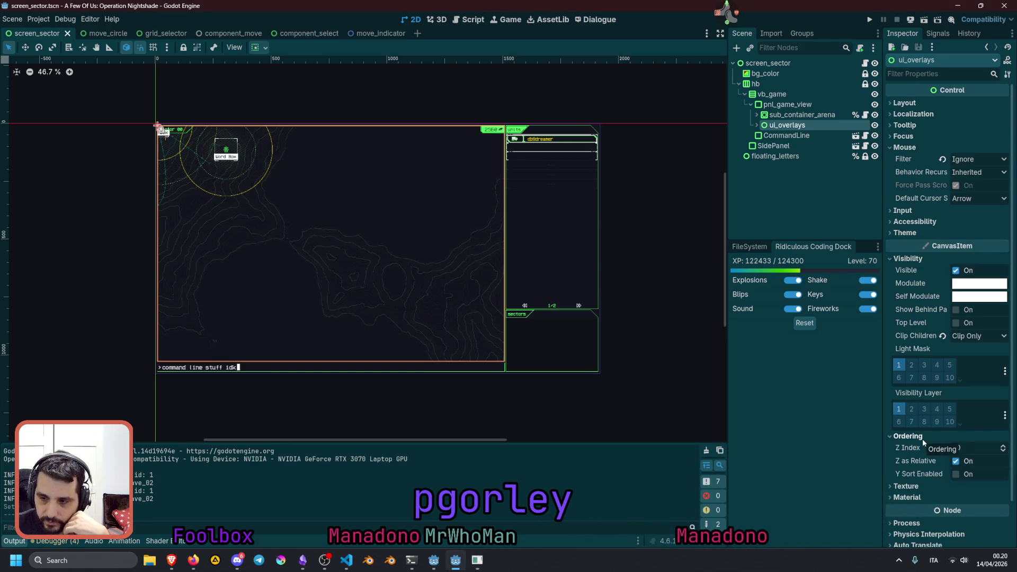
left_click(906, 436)
left_click(911, 447)
left_click(911, 448)
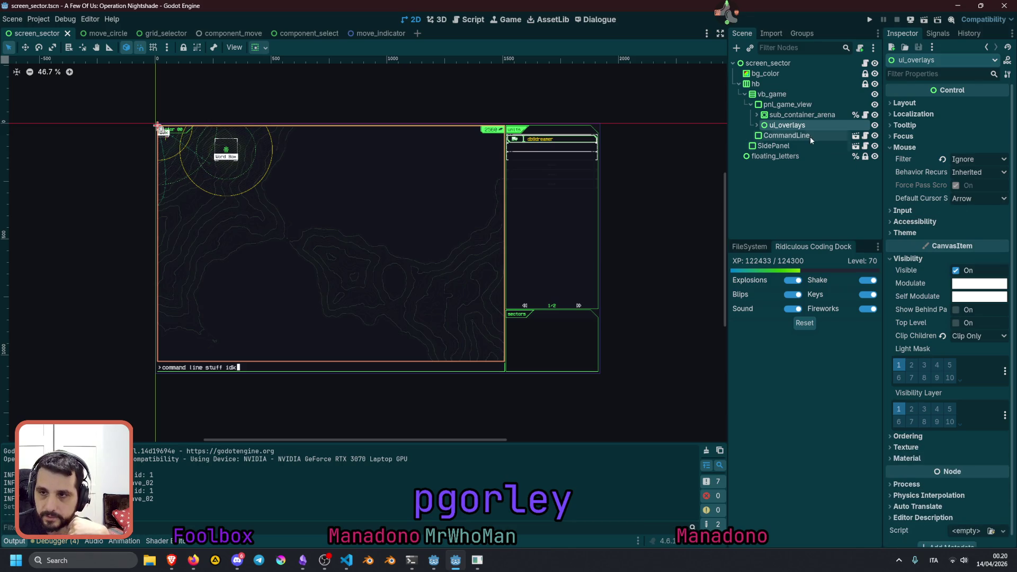
left_click(905, 147)
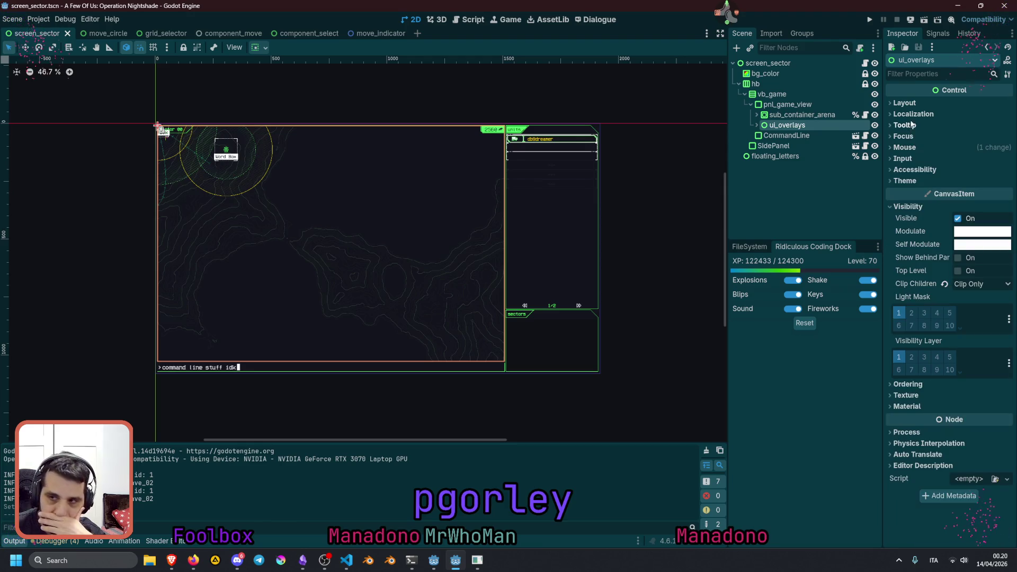
left_click(905, 103)
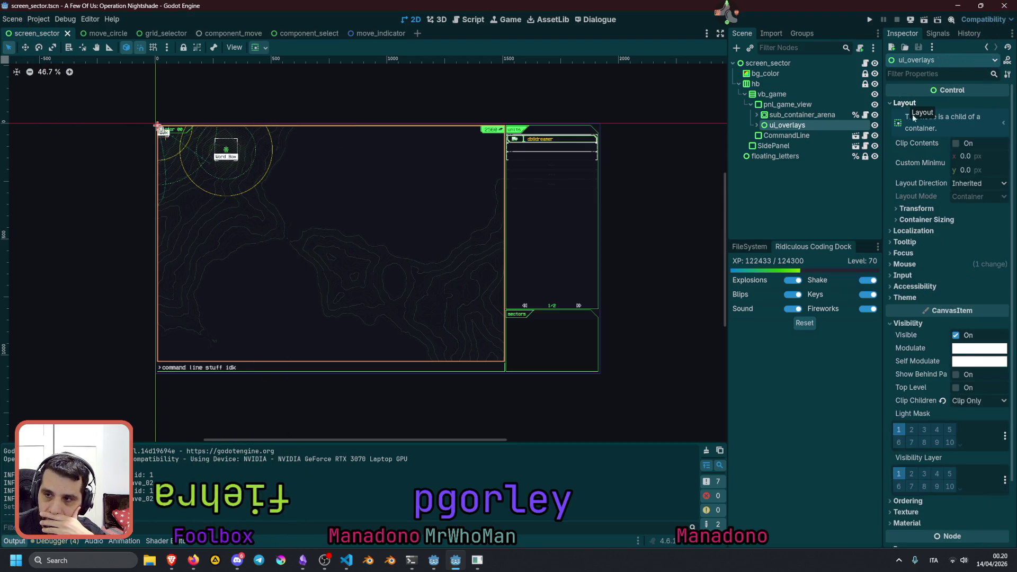
left_click(962, 143)
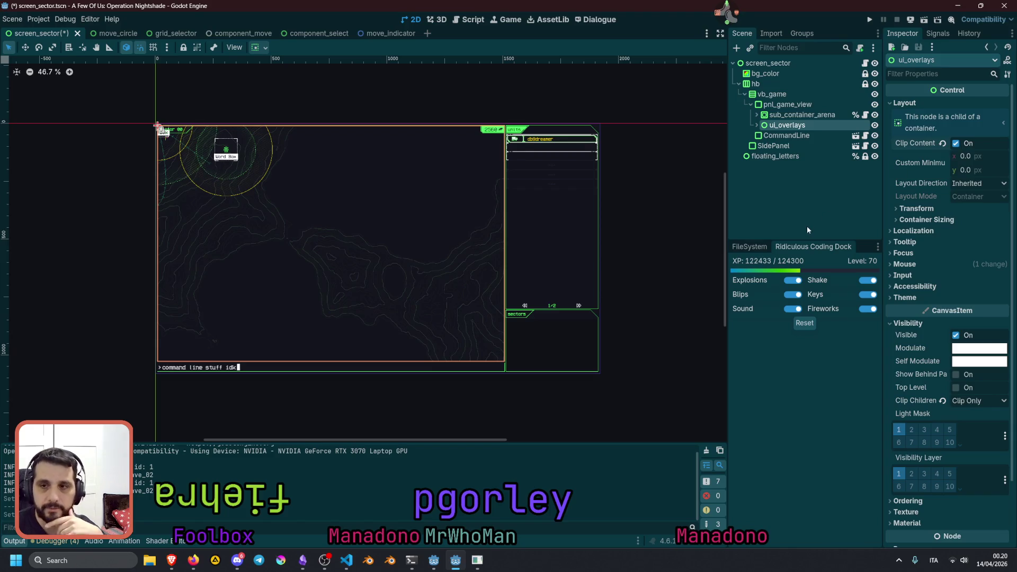
key("F5")
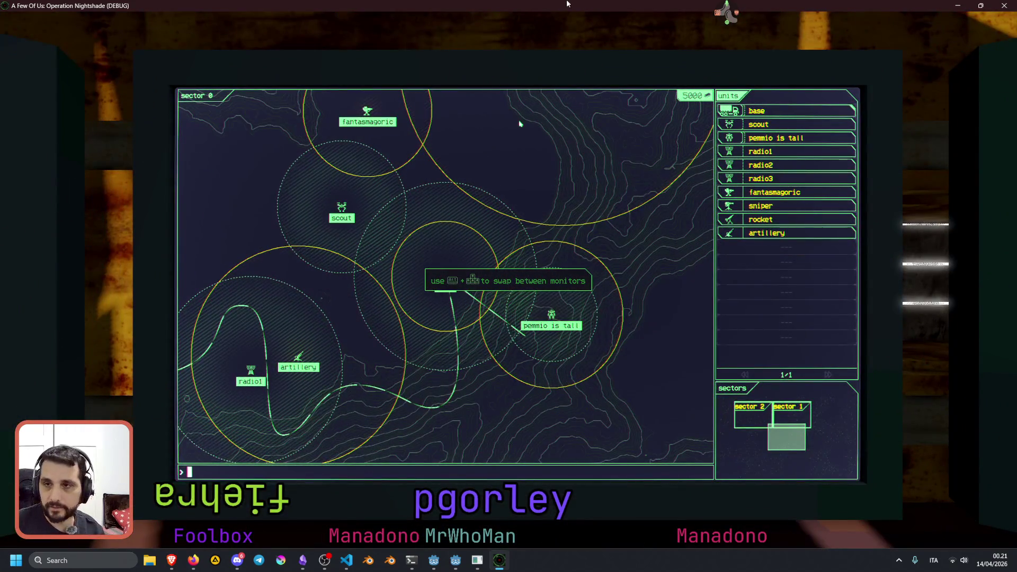
- Leave the sector 0 view and switch to the Twitch user info tool
key("alt+Tab")
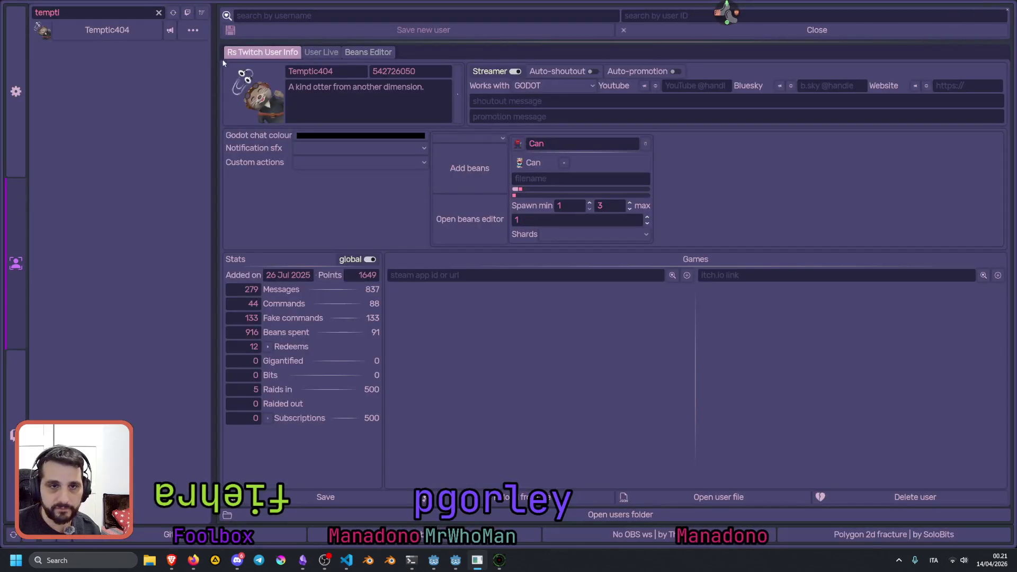
- Filter users by the chatter's username, open their profile, then open Pollinate or Die's Steam page
left_click(159, 13)
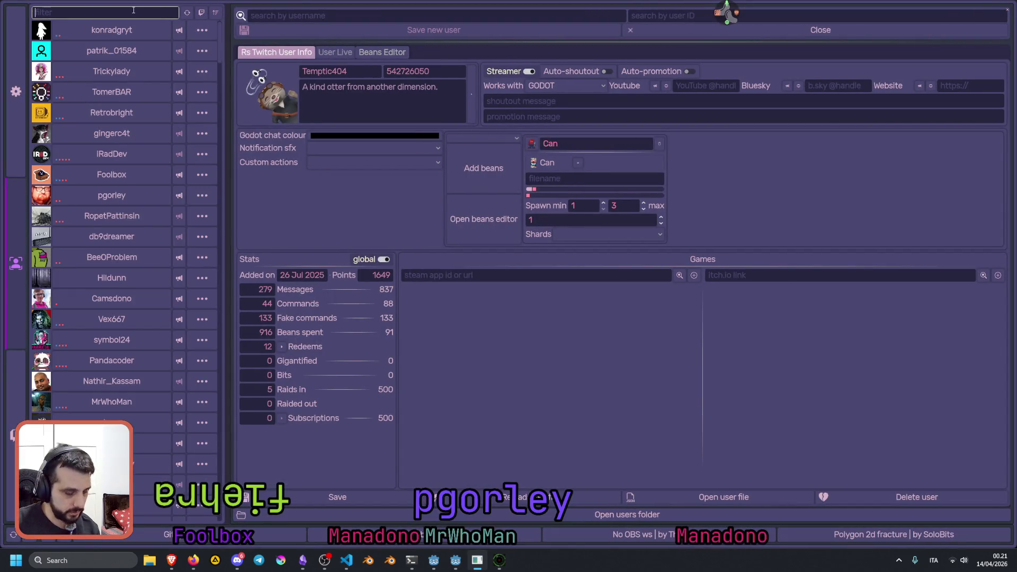
type("fie")
left_click(169, 30)
left_click(119, 31)
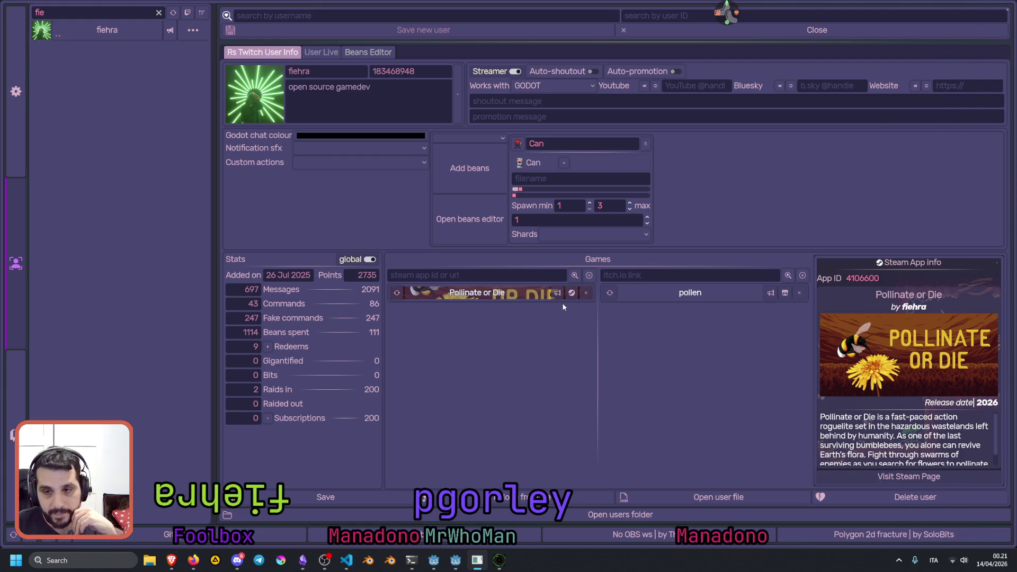
left_click(572, 293)
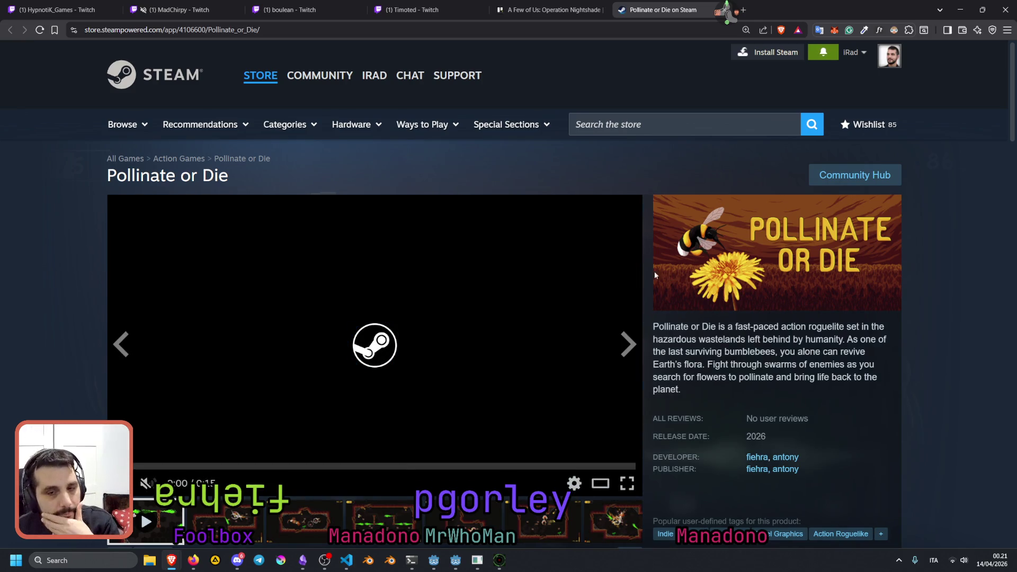
- Scroll down the Pollinate or Die store page and select the word Demo in the download title
scroll(122, 354, "down", 2)
scroll(88, 362, "down", 4)
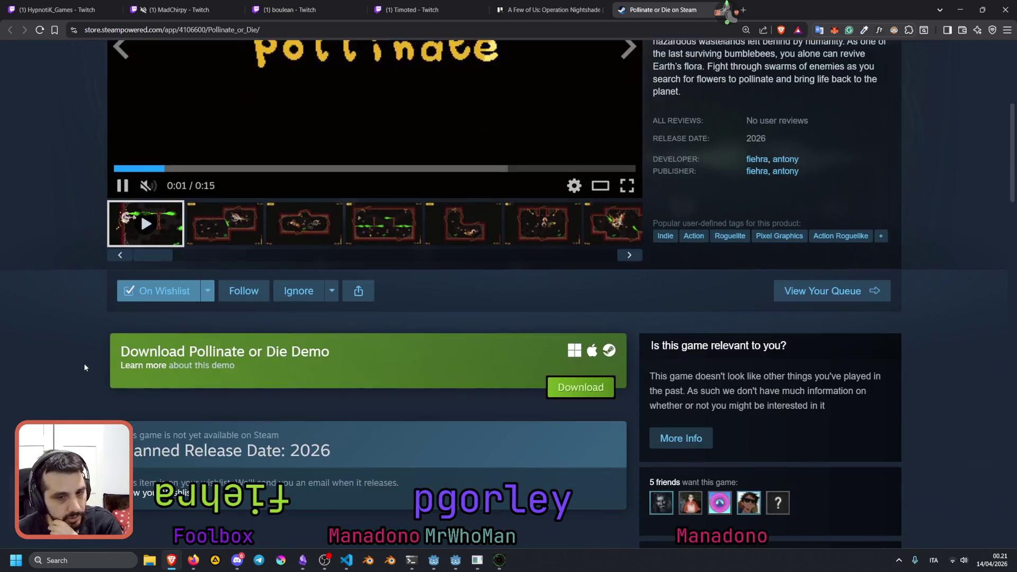
left_click_drag(209, 354, 405, 324)
scroll(241, 377, "down", 4)
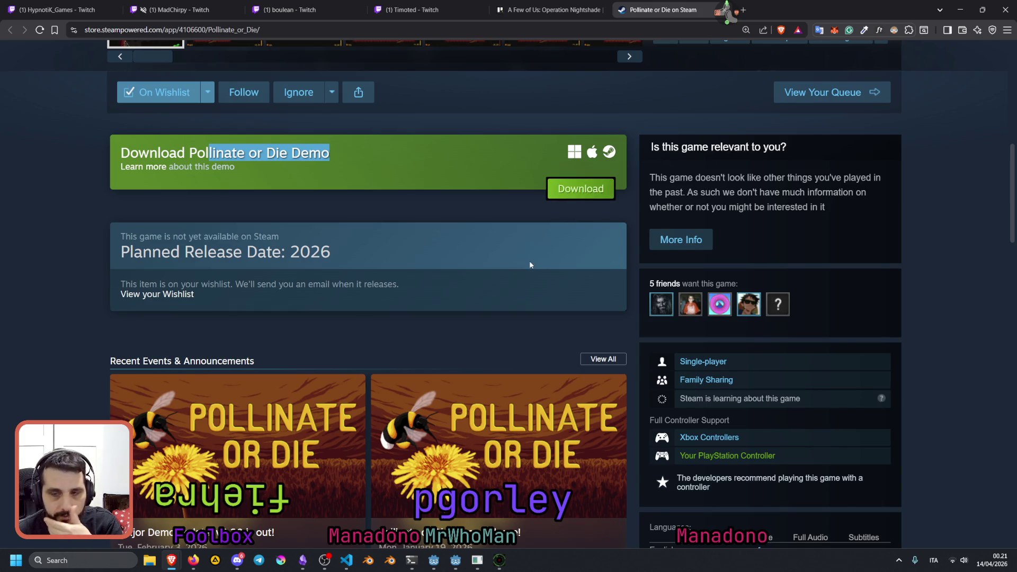
scroll(530, 265, "up", 10)
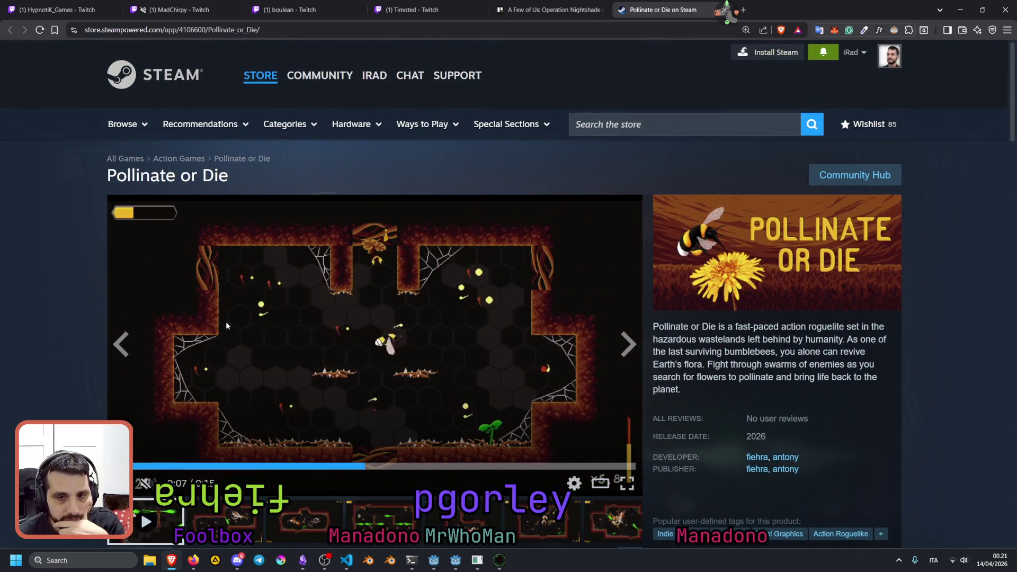
scroll(227, 325, "down", 2)
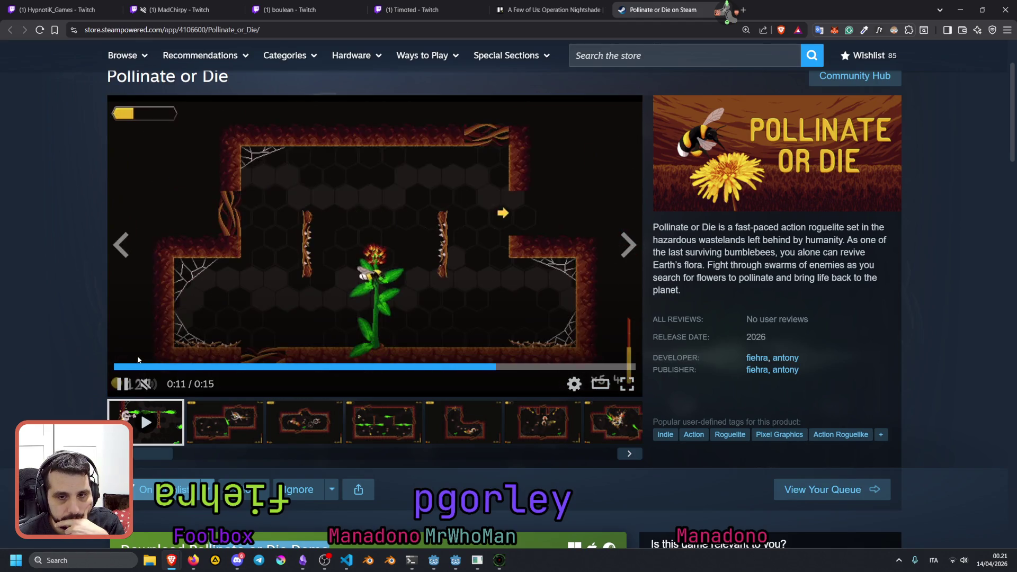
scroll(138, 360, "down", 3)
left_click(332, 341)
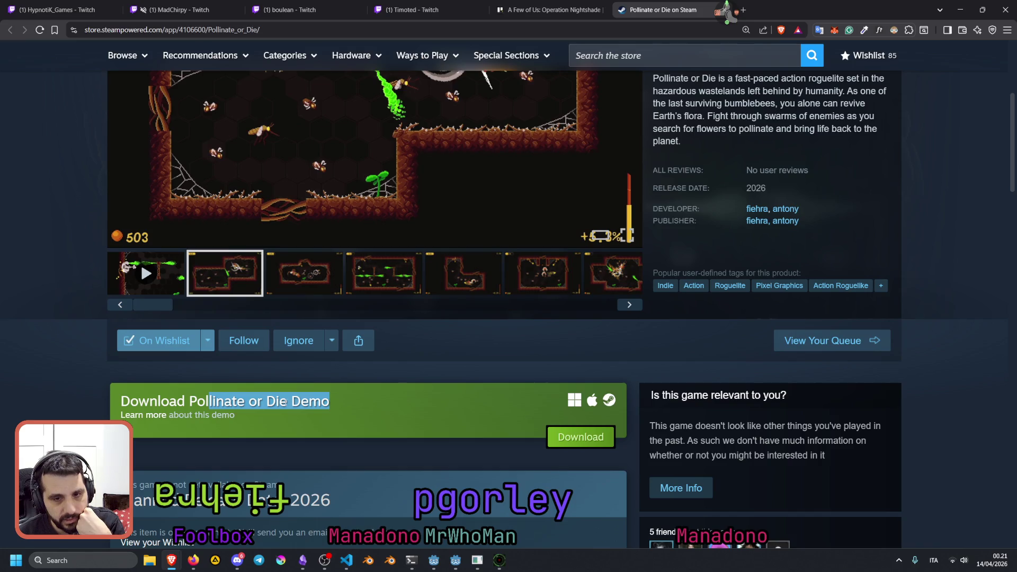
left_click(153, 402)
left_click_drag(121, 401, 340, 399)
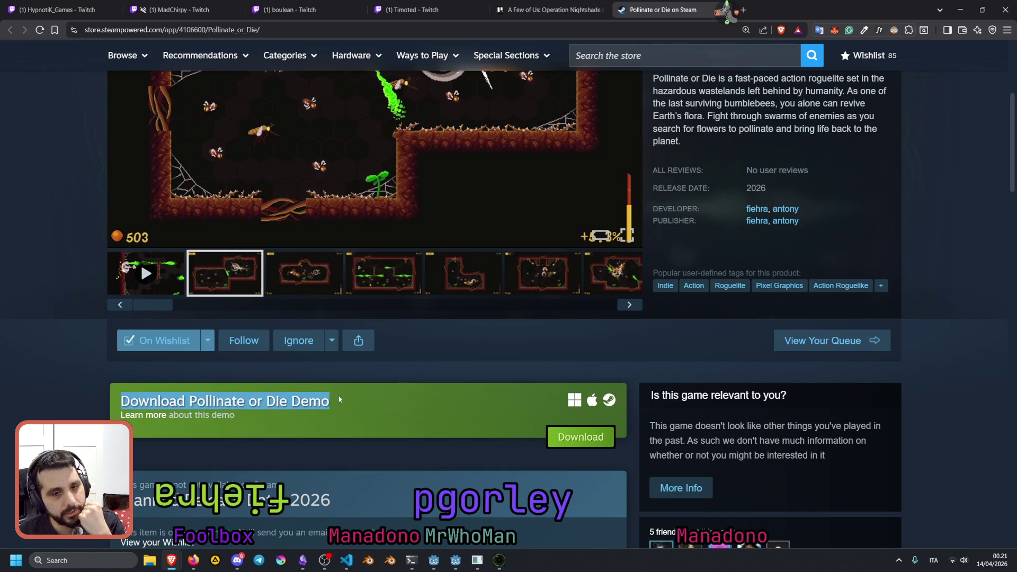
double_click(317, 399)
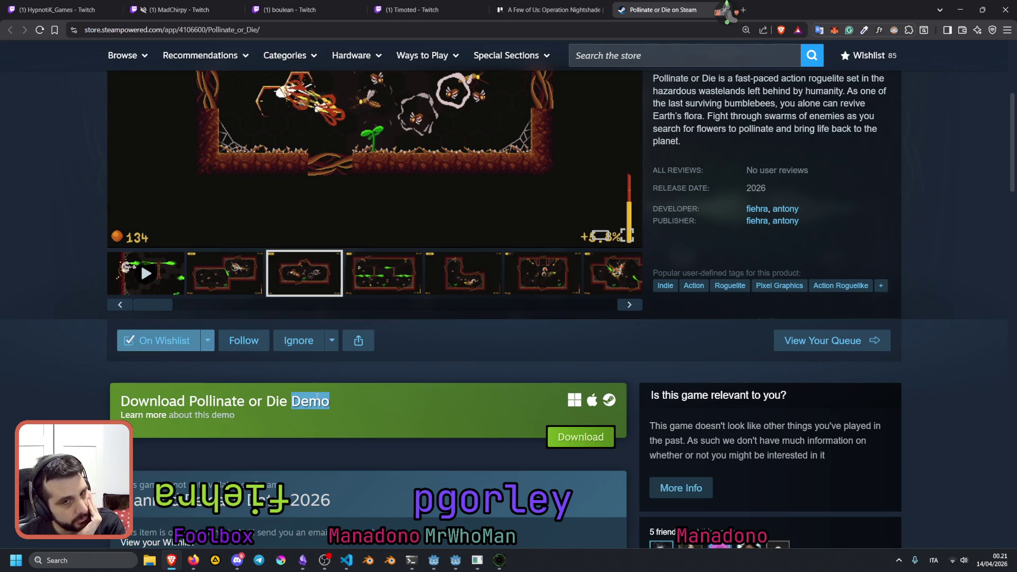
- Browse the Pollinate or Die gameplay screenshots enlarged, then bring up Windows search
scroll(318, 395, "down", 4)
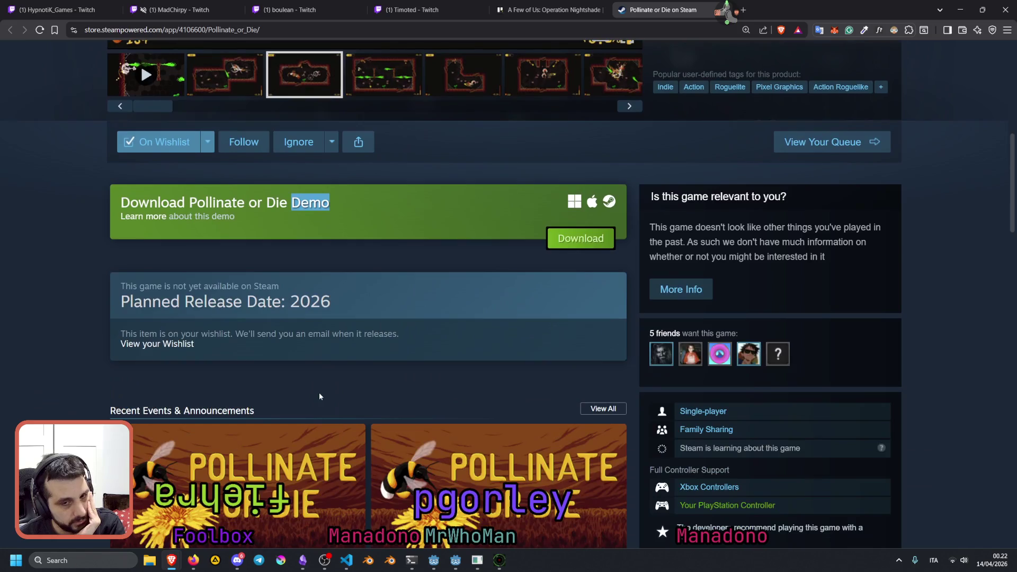
scroll(319, 392, "up", 6)
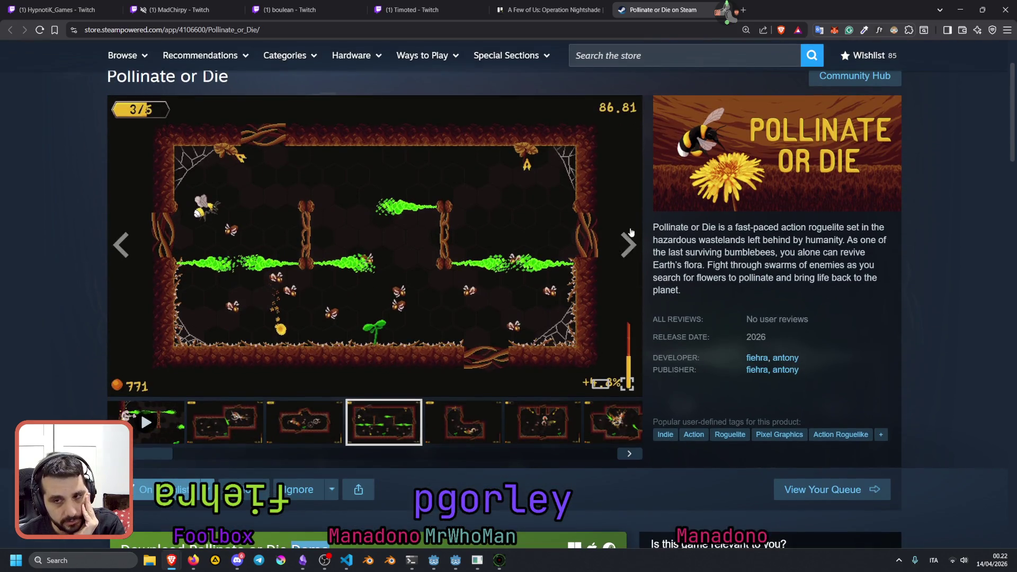
left_click(628, 243)
left_click(136, 252)
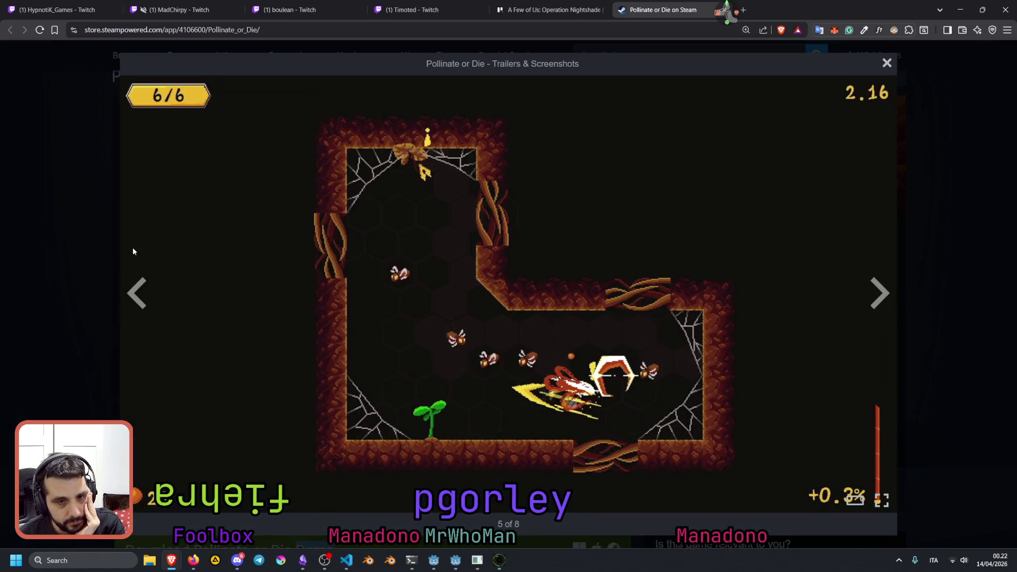
left_click(132, 288)
key("Escape")
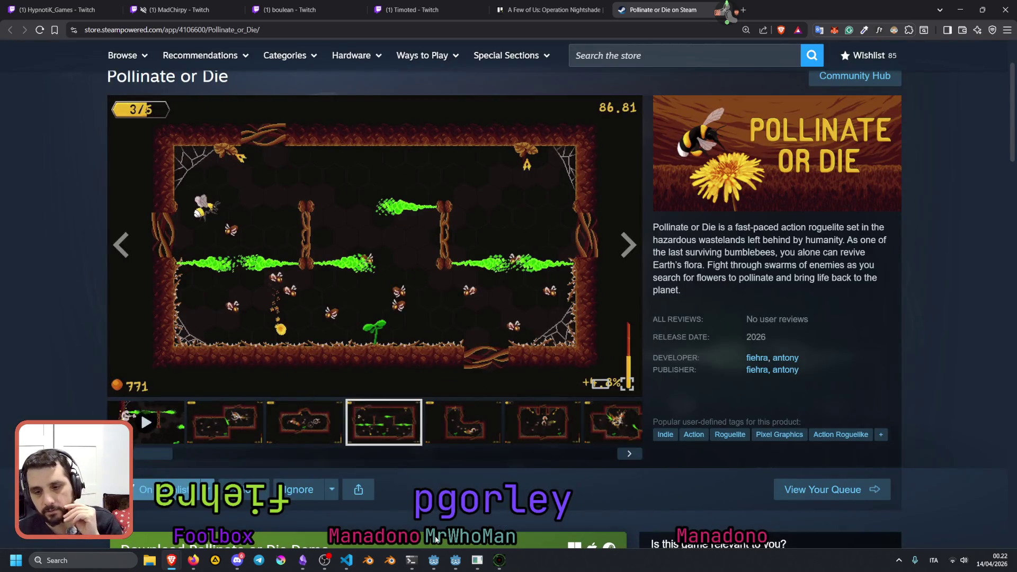
left_click(105, 562)
- Search Windows for 'steam' and launch the Steam app from the best match
type("steam")
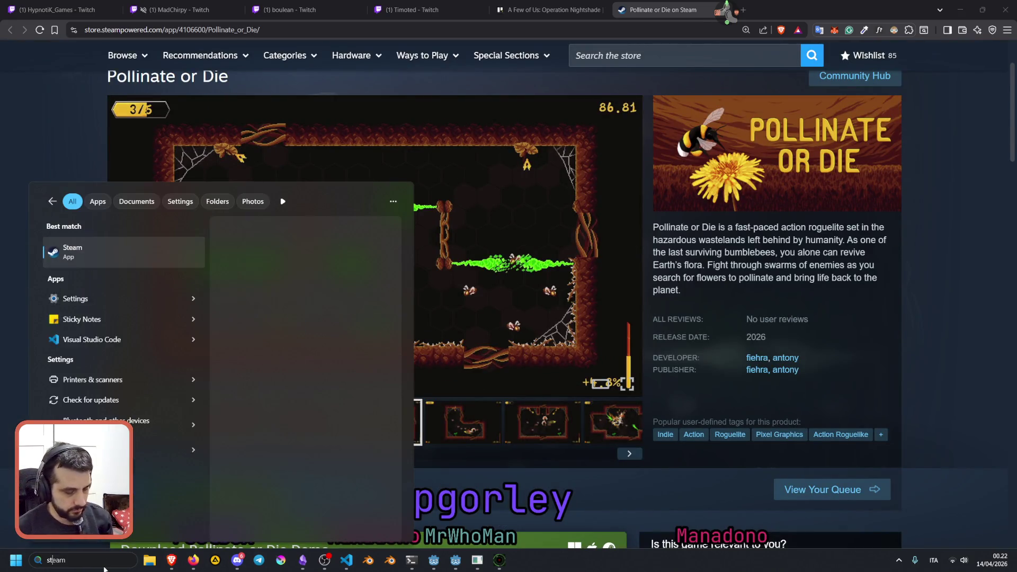
left_click(106, 261)
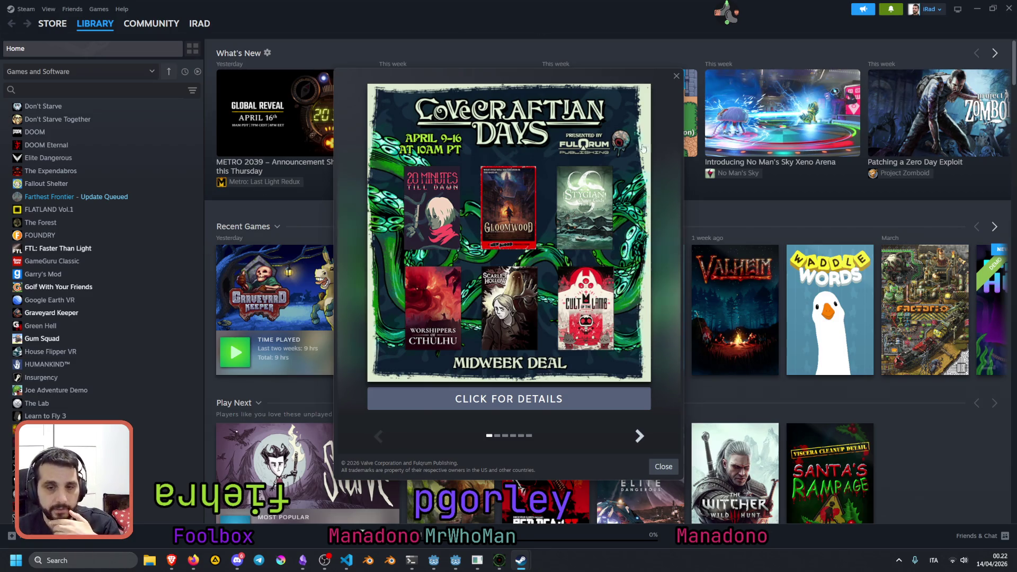
- Dismiss the Lovecraftian Days promo and confirm the Nightshade Demo is on the prerelease version
left_click(676, 75)
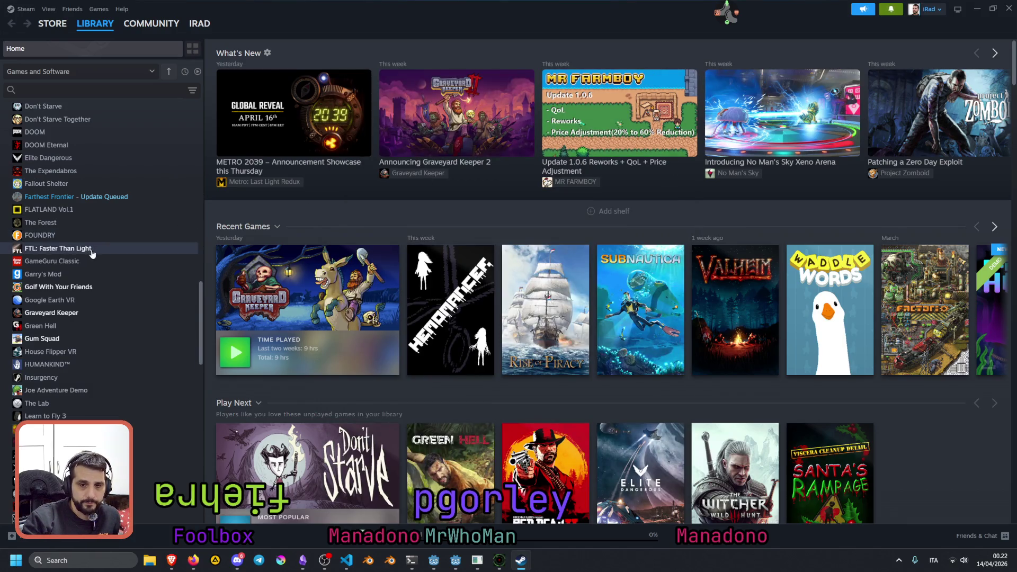
scroll(94, 249, "up", 10)
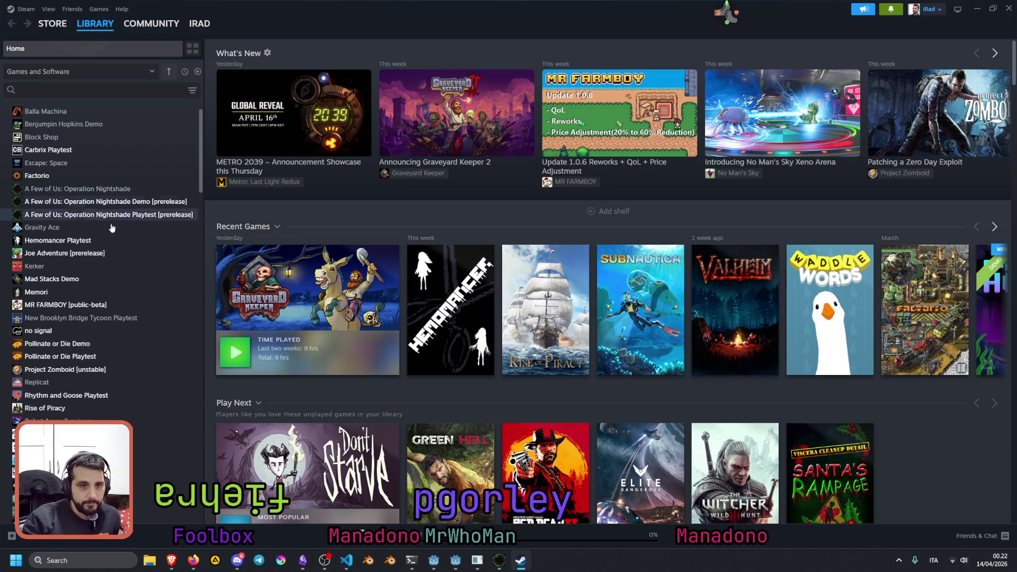
left_click(174, 204)
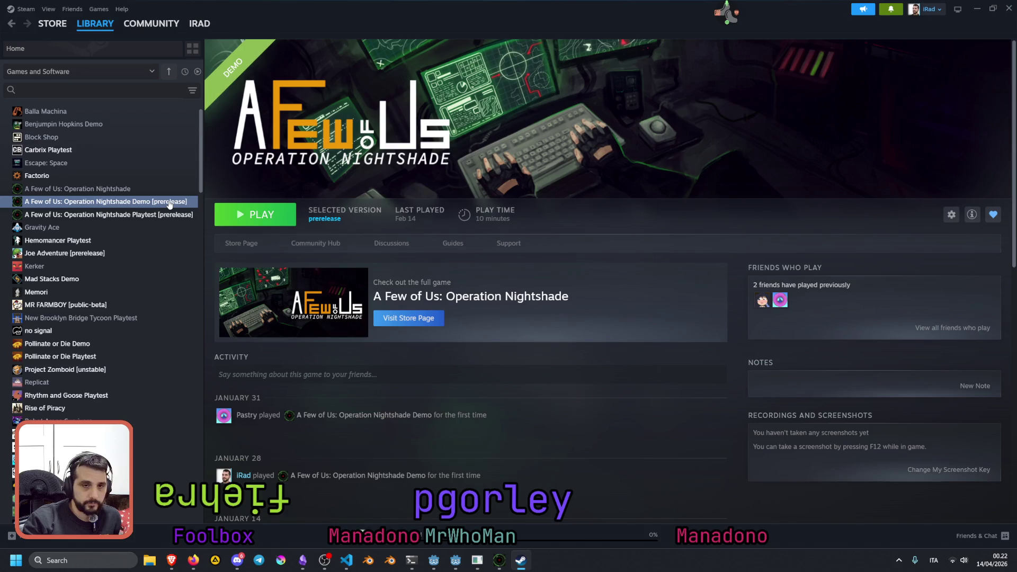
right_click(169, 204)
mouse_move(206, 263)
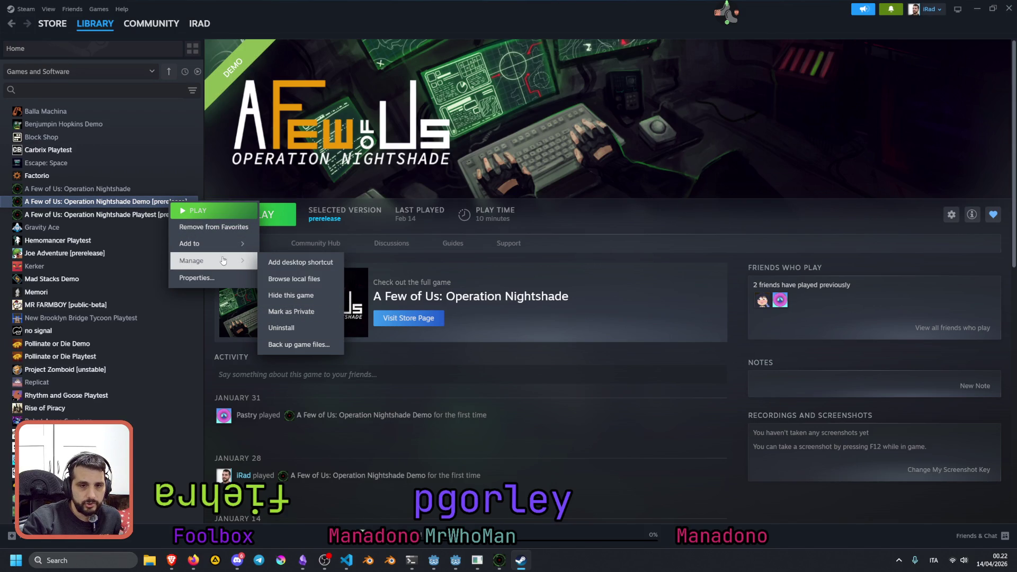
left_click(197, 277)
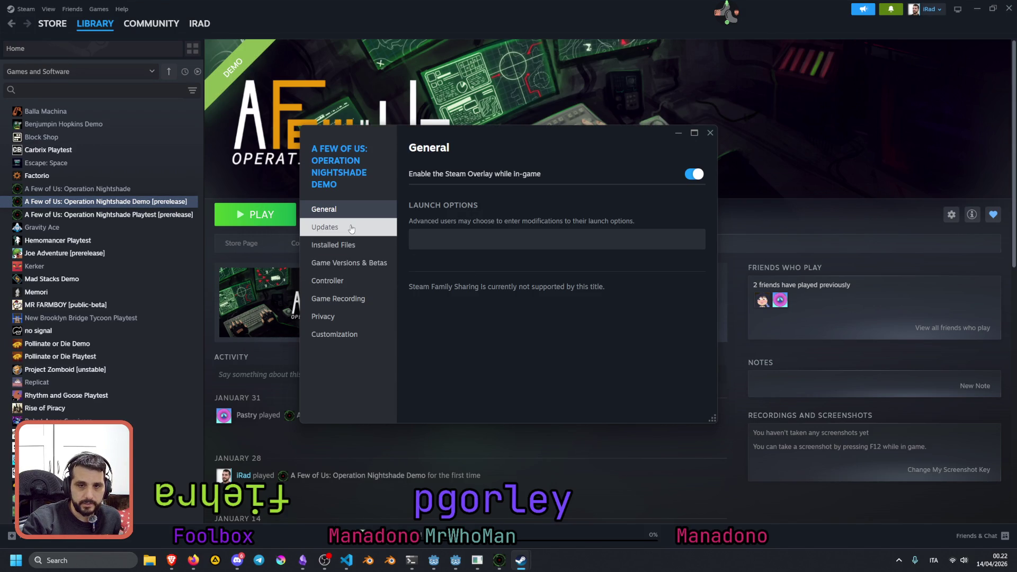
left_click(357, 270)
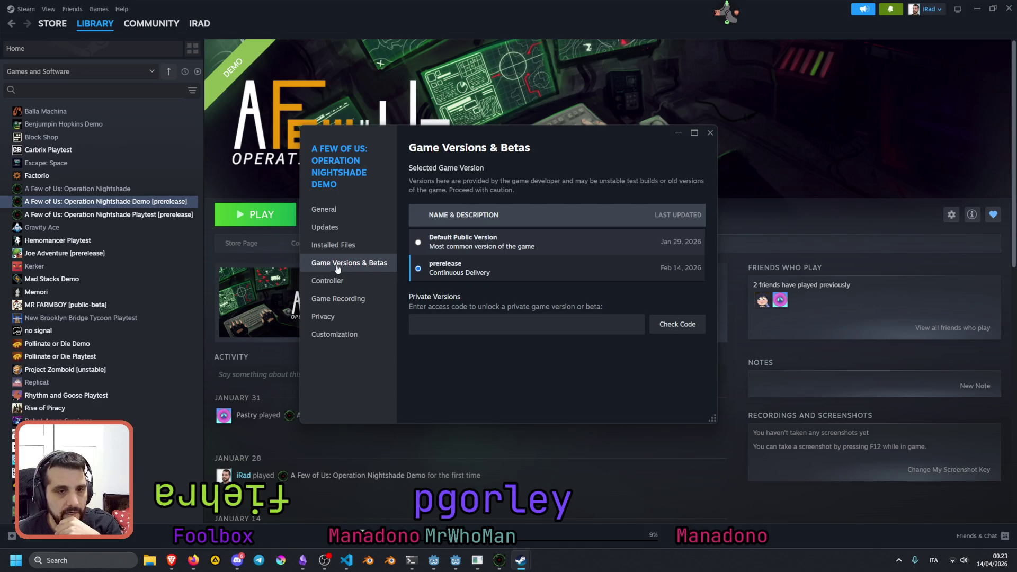
left_click(710, 132)
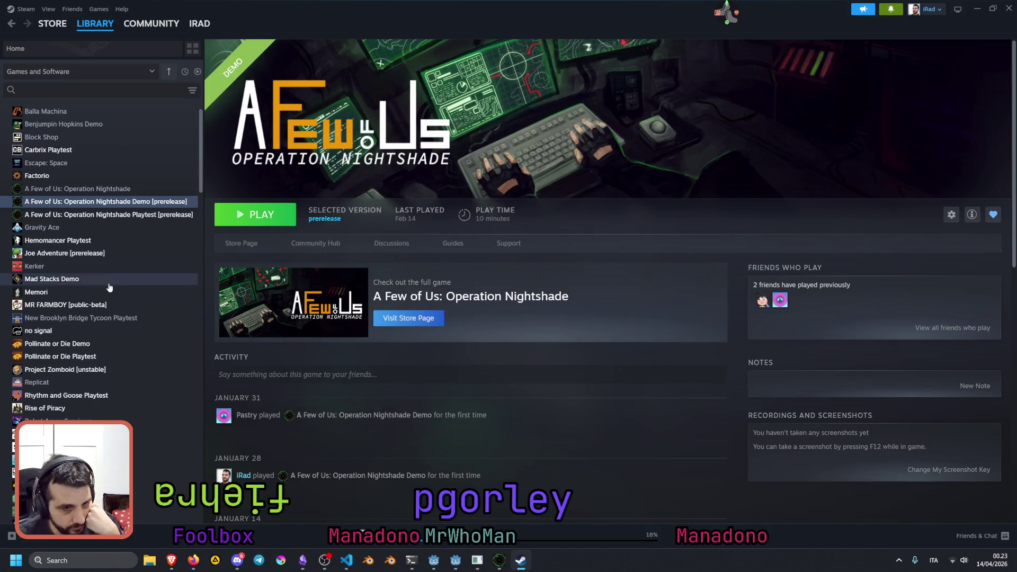
- Check Pollinate or Die Demo's Game Versions & Betas, keeping the Default Public Version
left_click(96, 345)
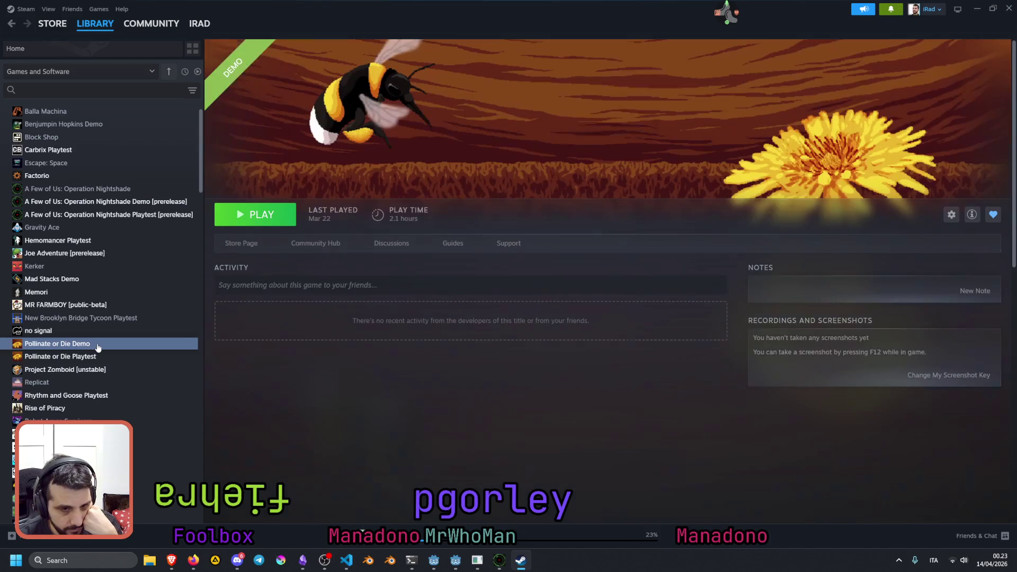
right_click(106, 345)
mouse_move(155, 389)
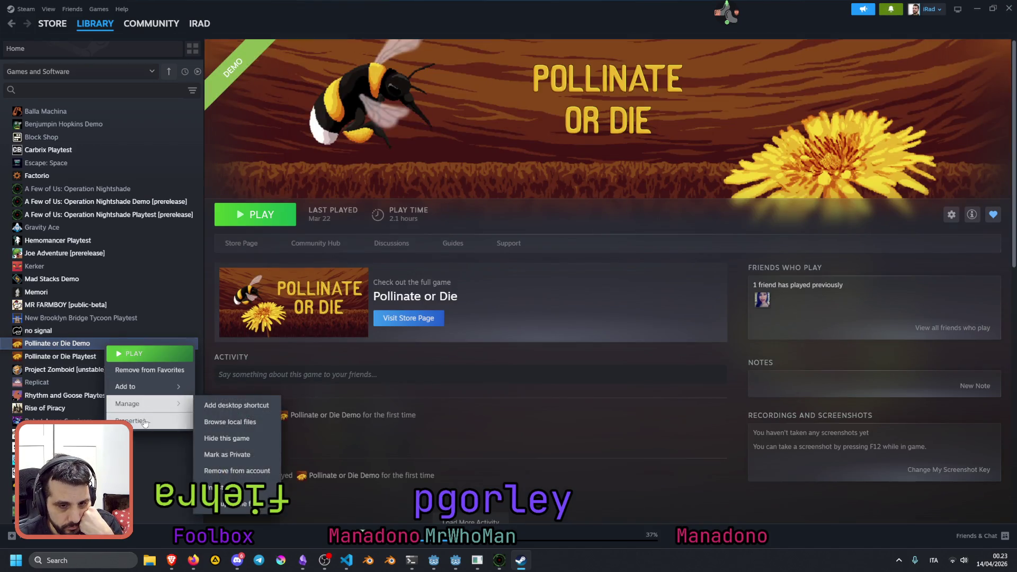
left_click(234, 420)
left_click(335, 274)
left_click(334, 255)
left_click(337, 239)
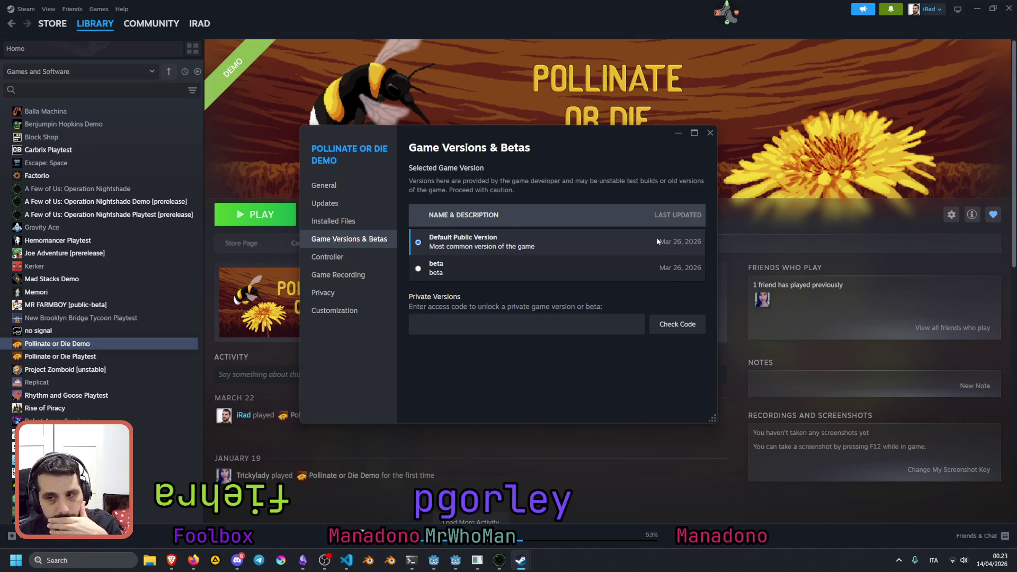
left_click(706, 135)
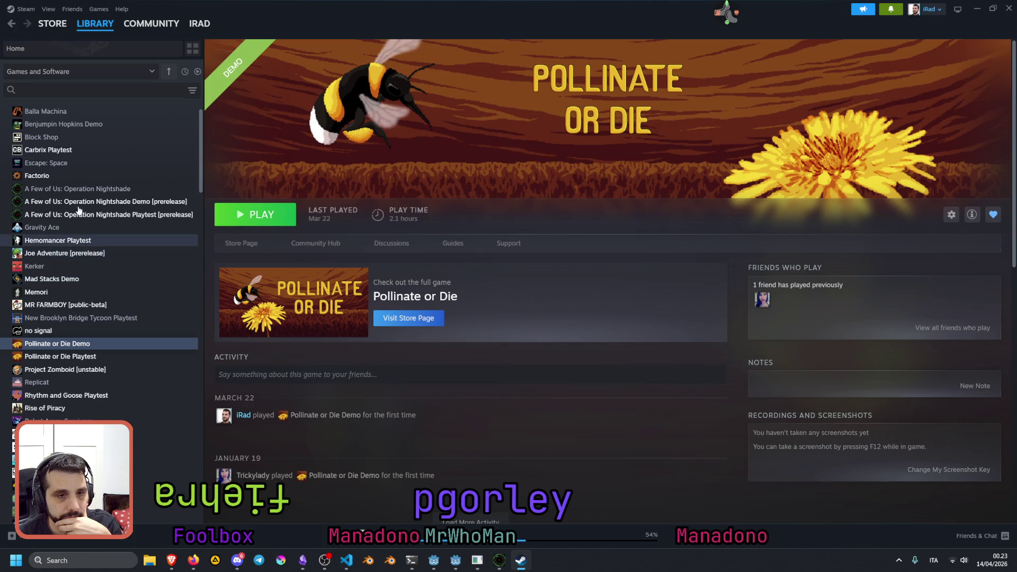
- Check the SCOPECREEP Demo's Game Versions & Betas in its Properties window
scroll(79, 335, "down", 3)
left_click(61, 298)
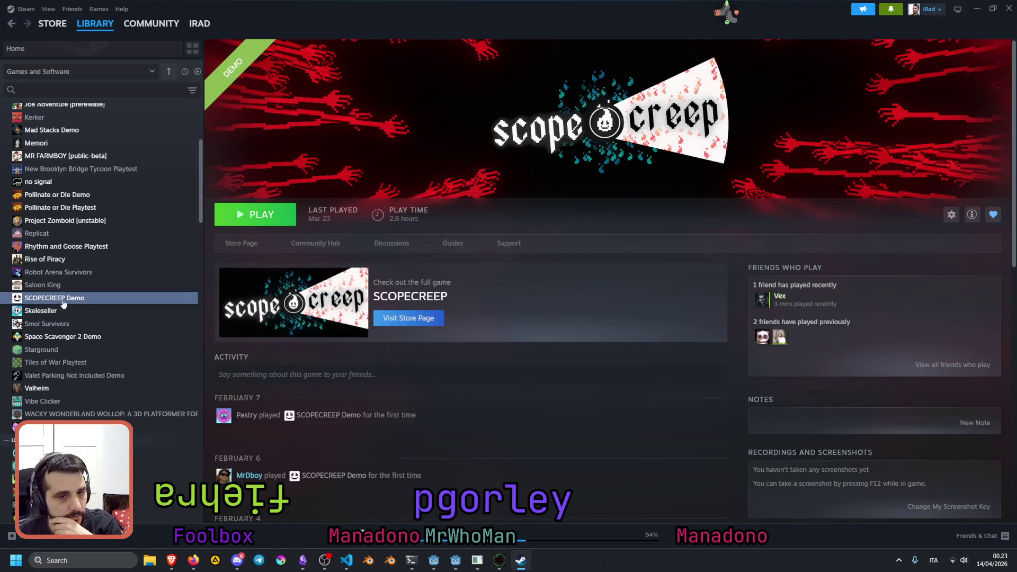
right_click(68, 300)
mouse_move(90, 358)
left_click(222, 459)
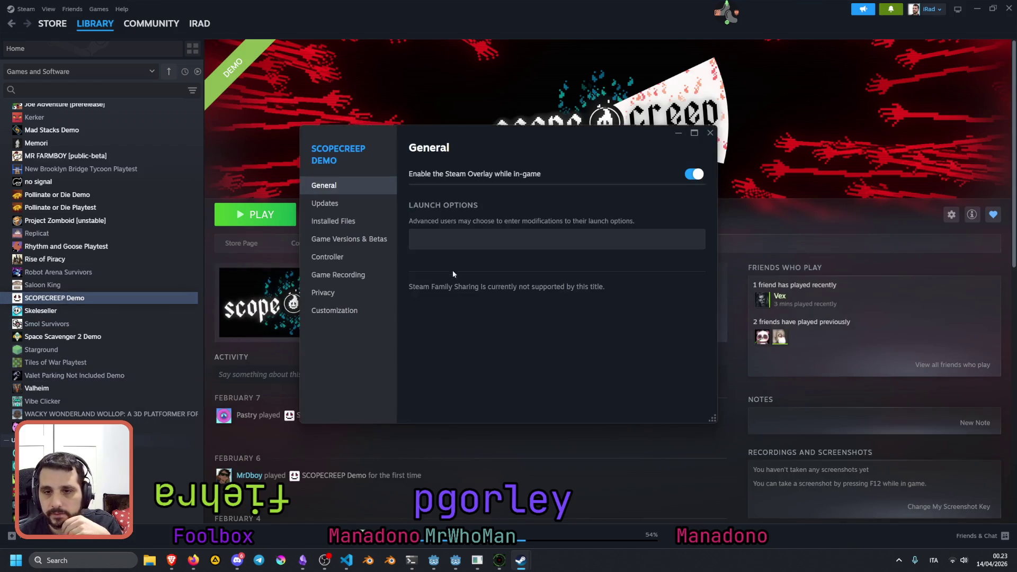
left_click(351, 241)
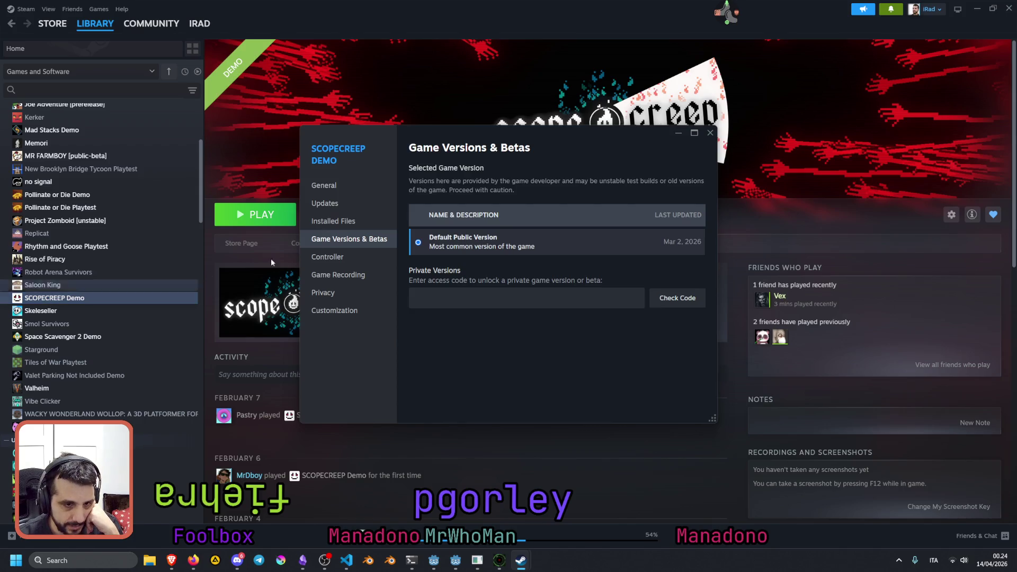
left_click(709, 134)
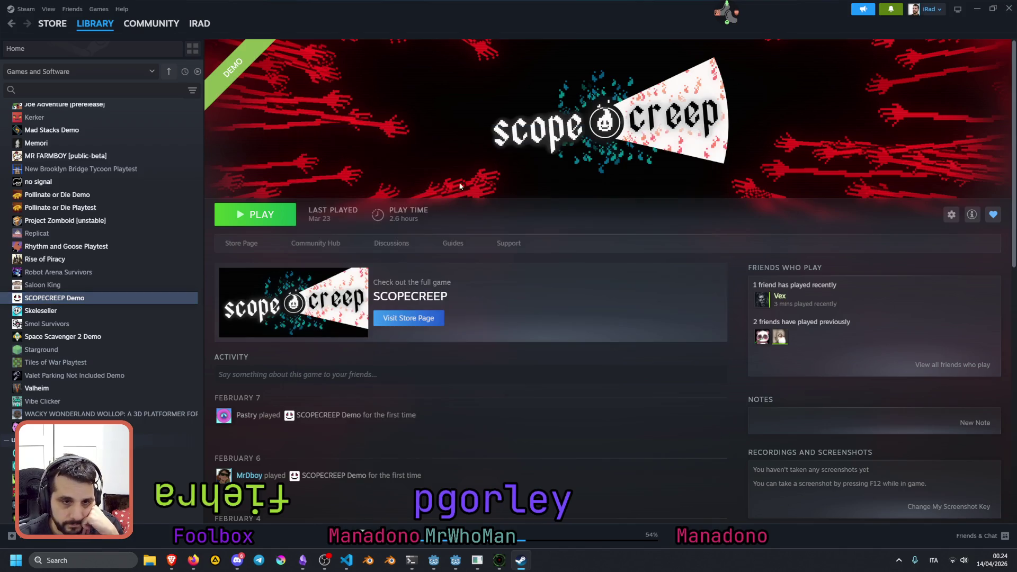
- Check Rhythm and Goose Playtest's versions, leaving Default Public Version, and minimize Steam
left_click(114, 249)
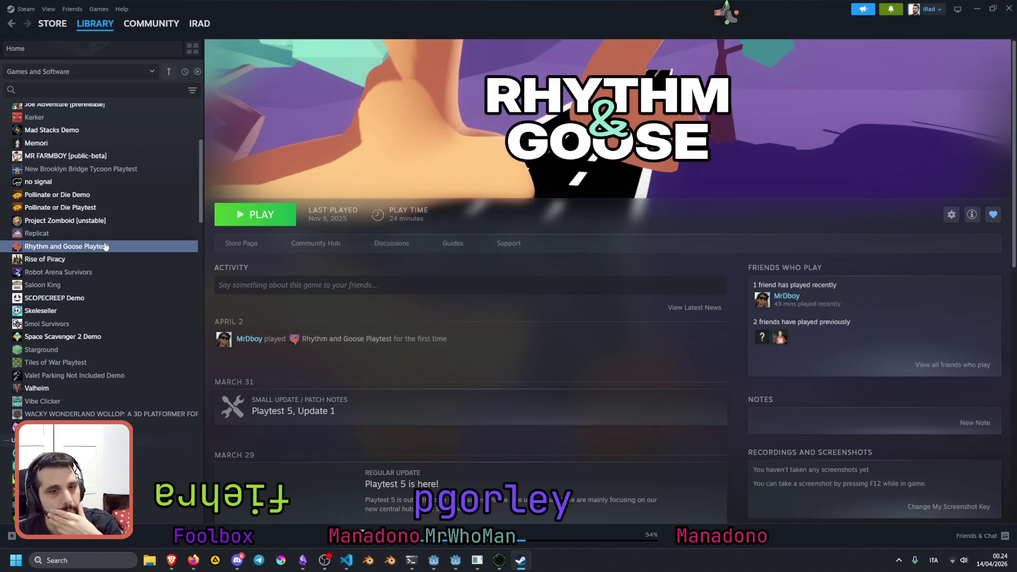
right_click(105, 247)
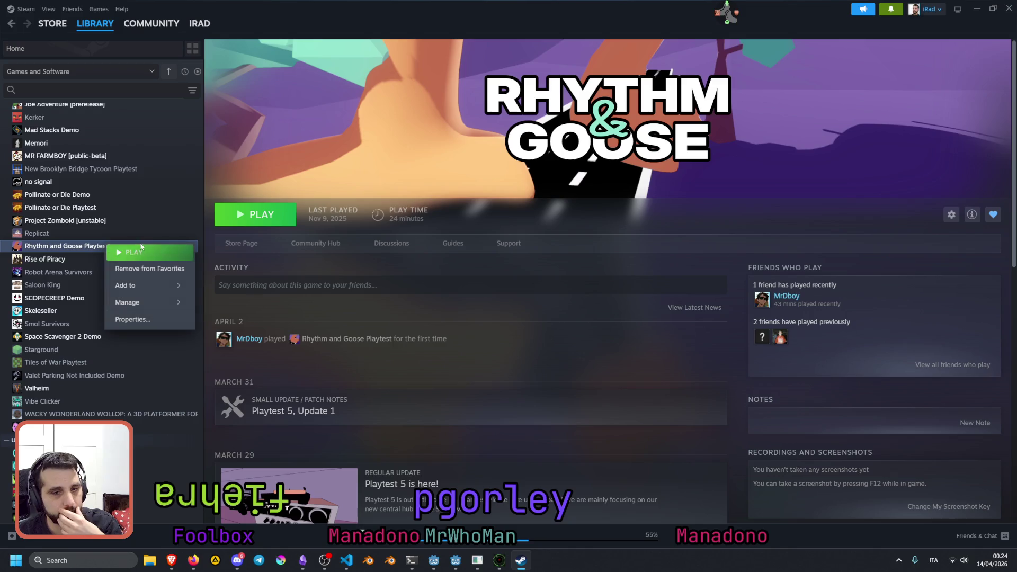
left_click(127, 318)
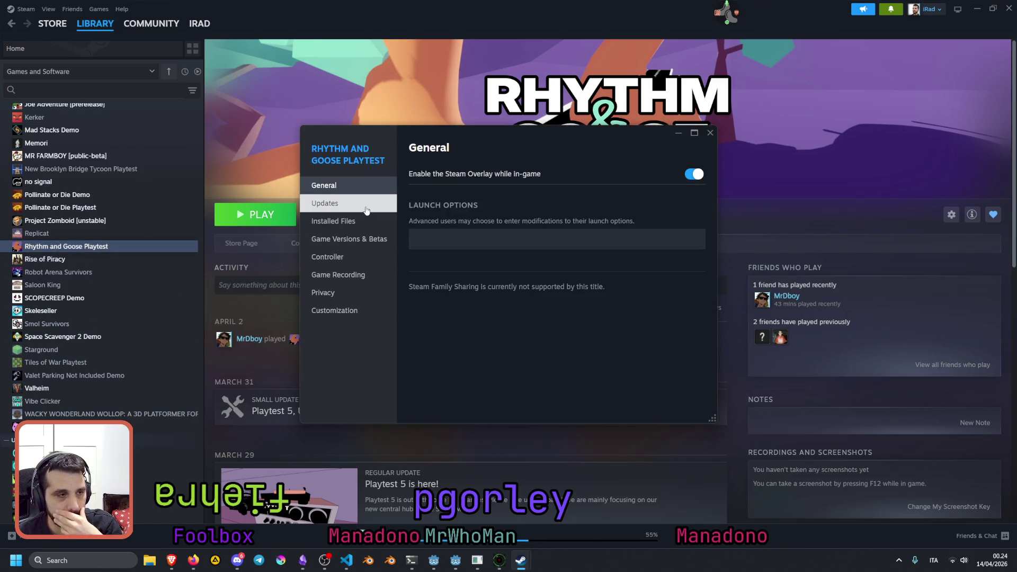
left_click(348, 240)
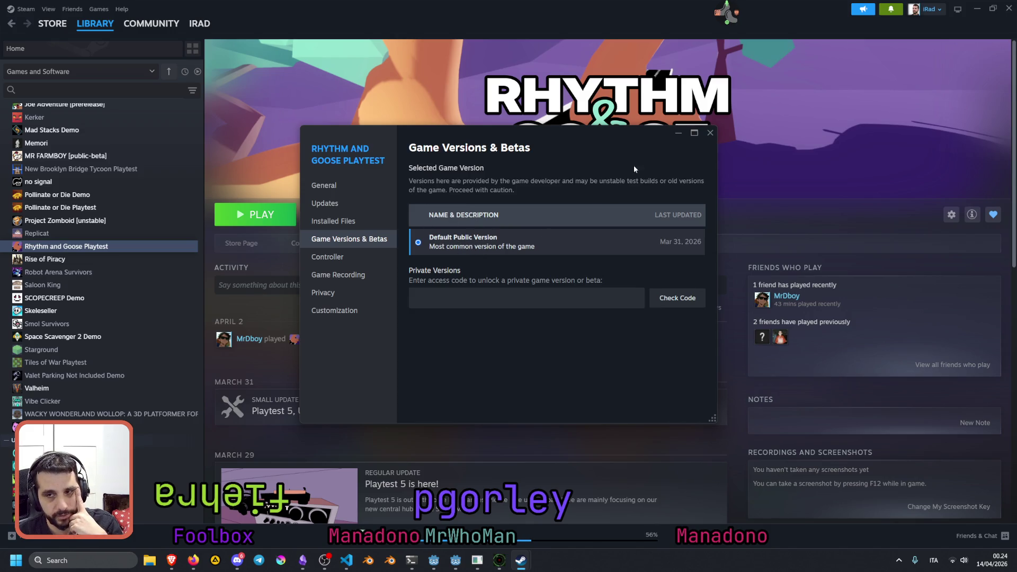
left_click(710, 132)
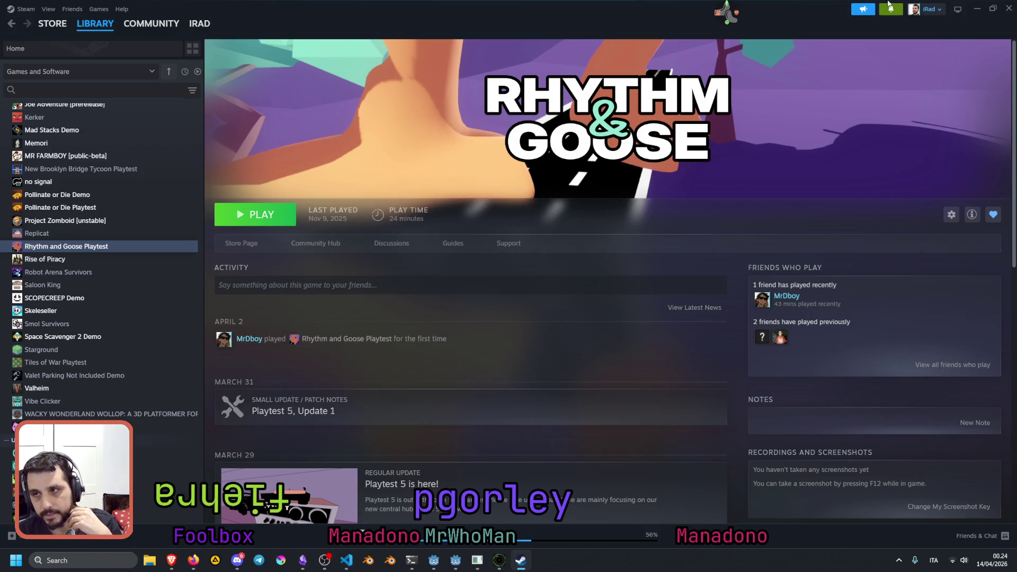
left_click(978, 8)
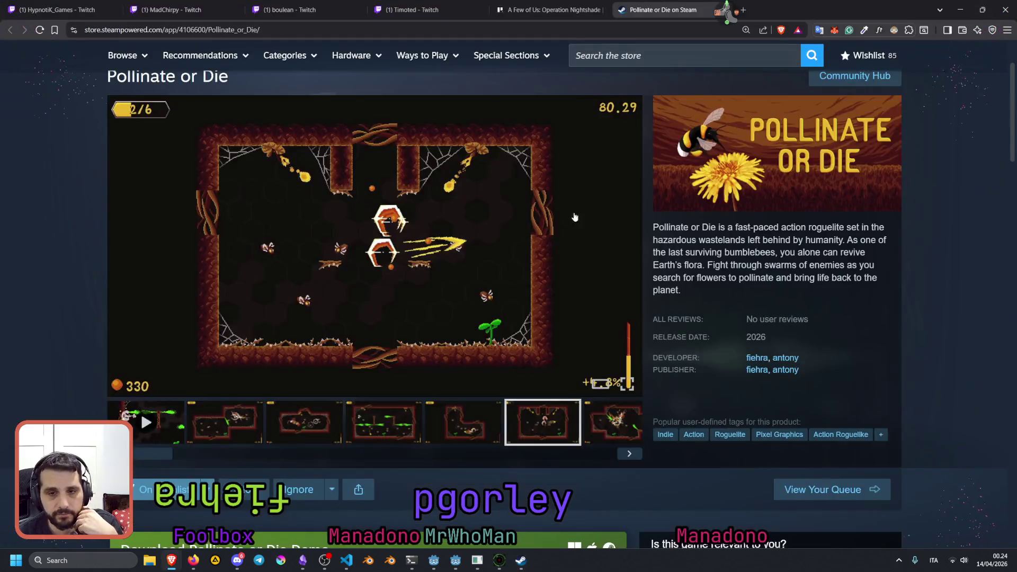
- Run the Godot project with F5 and send the scout toward the map's top right
left_click(456, 560)
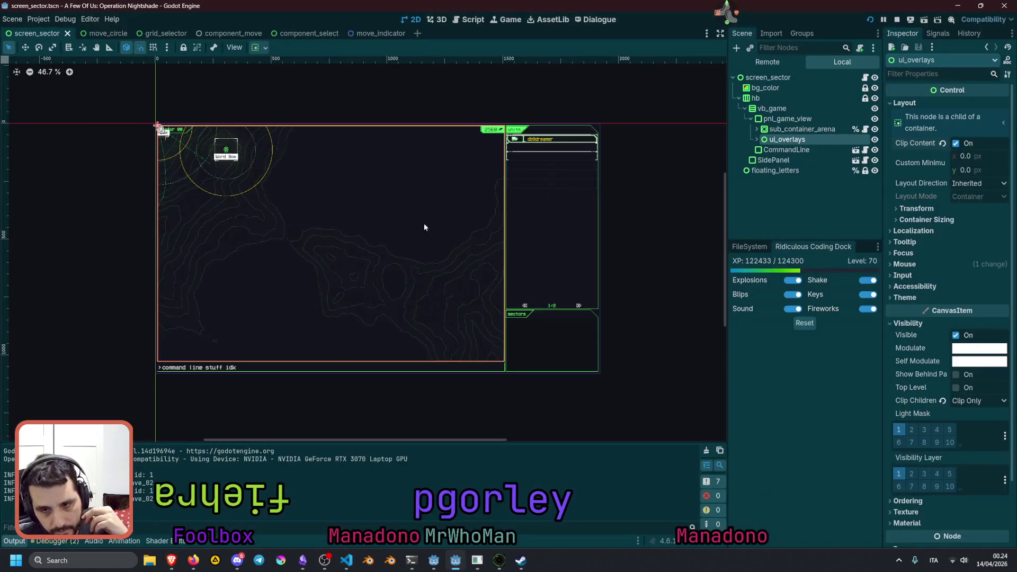
key("F5")
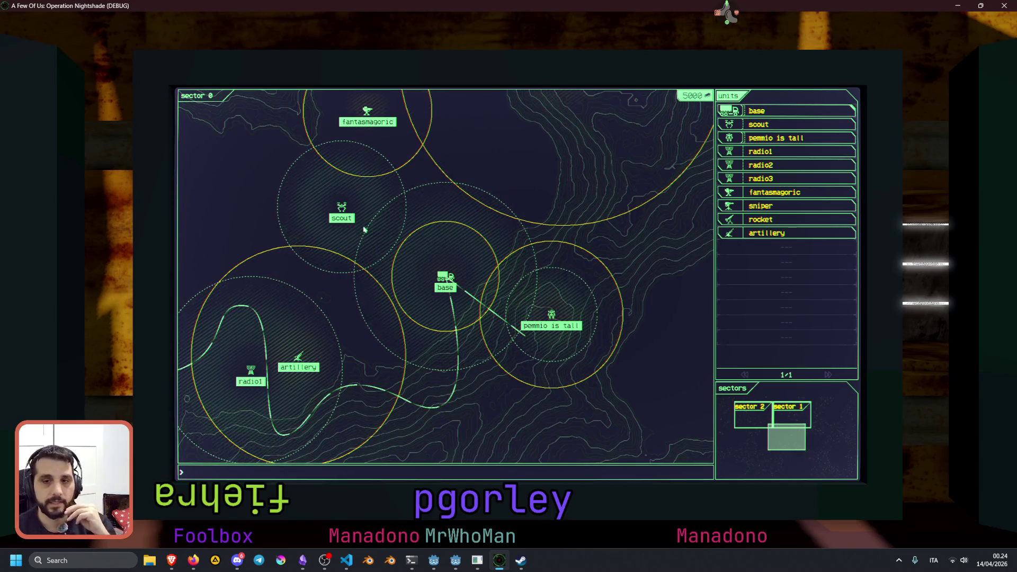
left_click(343, 216)
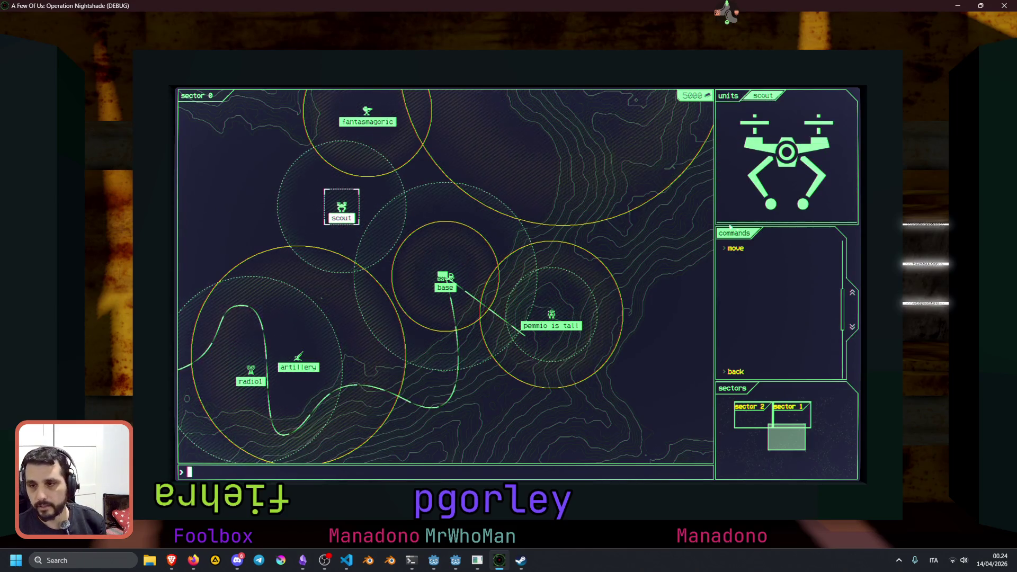
left_click(735, 248)
left_click(695, 105)
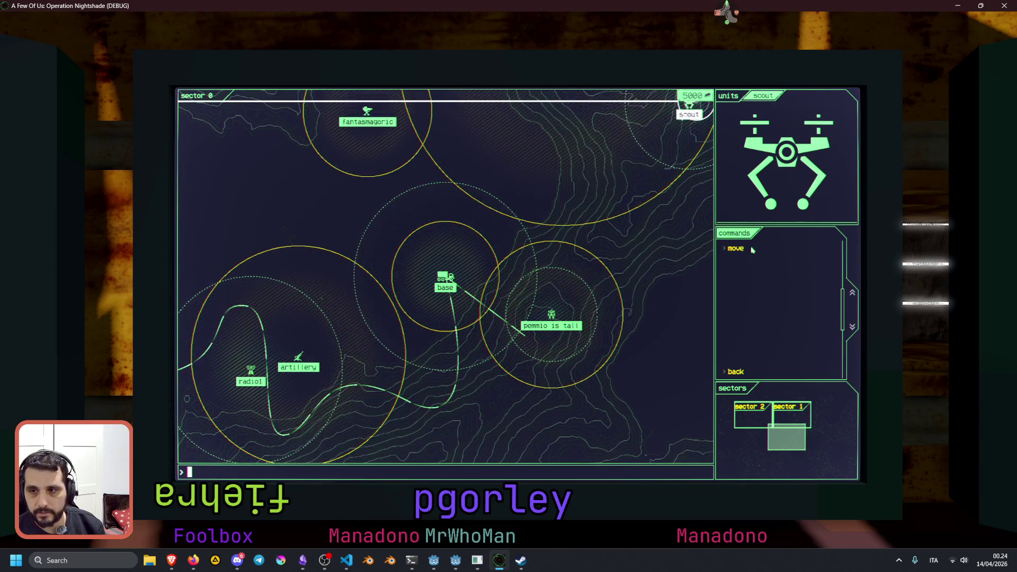
left_click(715, 245)
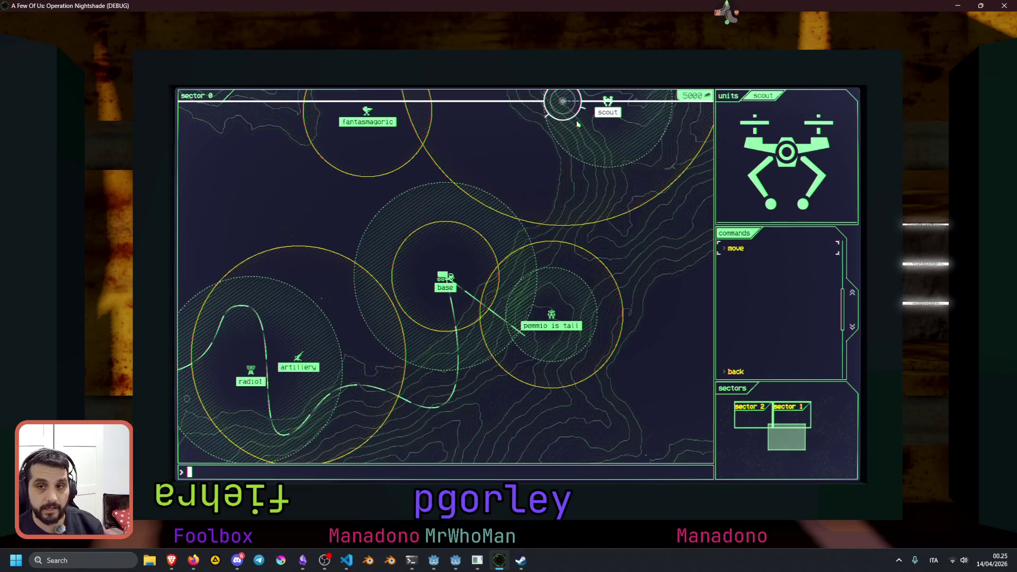
- Move pemmio is tall to the right edge, then the lower right, and close the game
key("Tab")
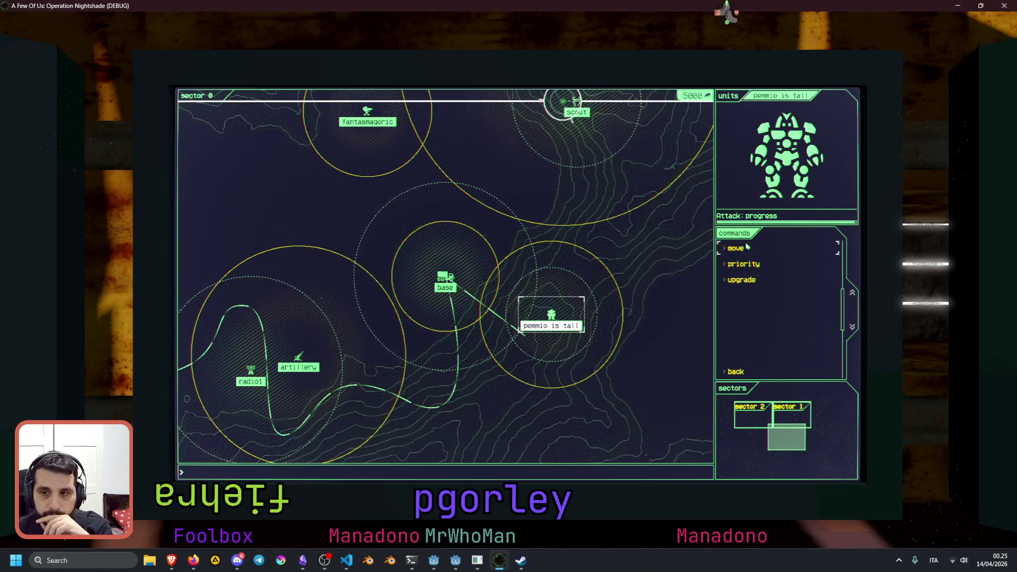
left_click(744, 250)
left_click(690, 300)
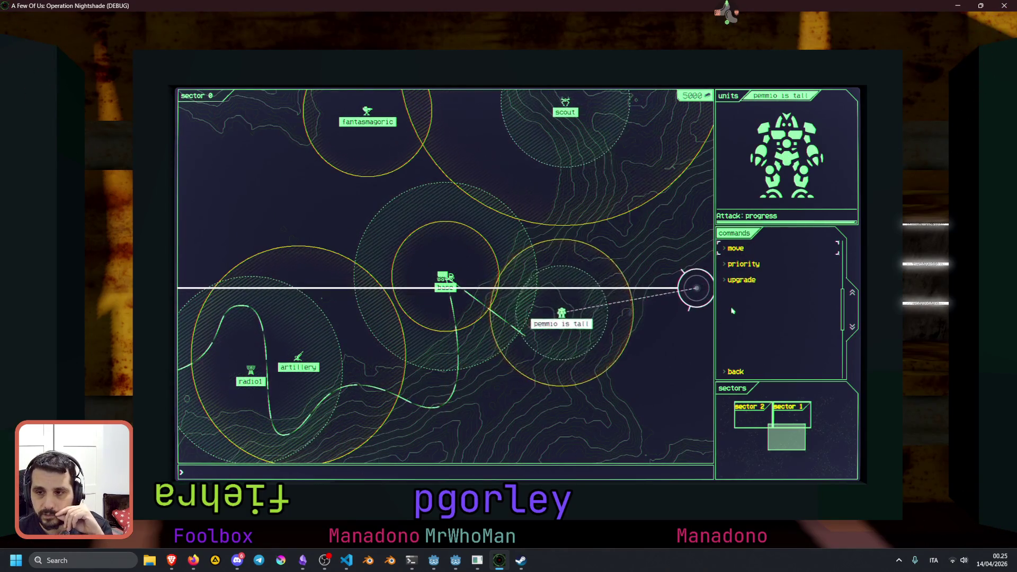
left_click(750, 245)
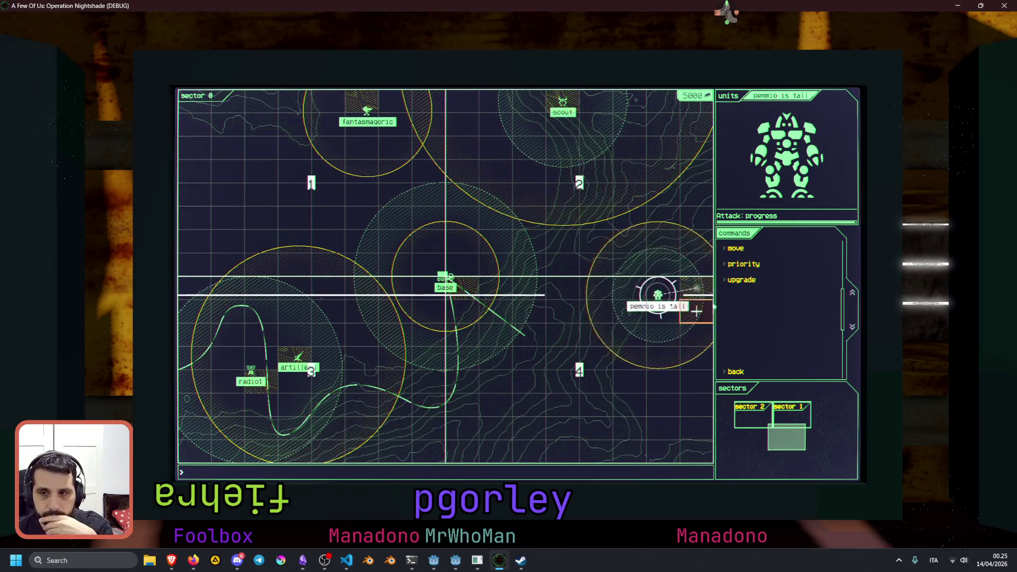
left_click(697, 271)
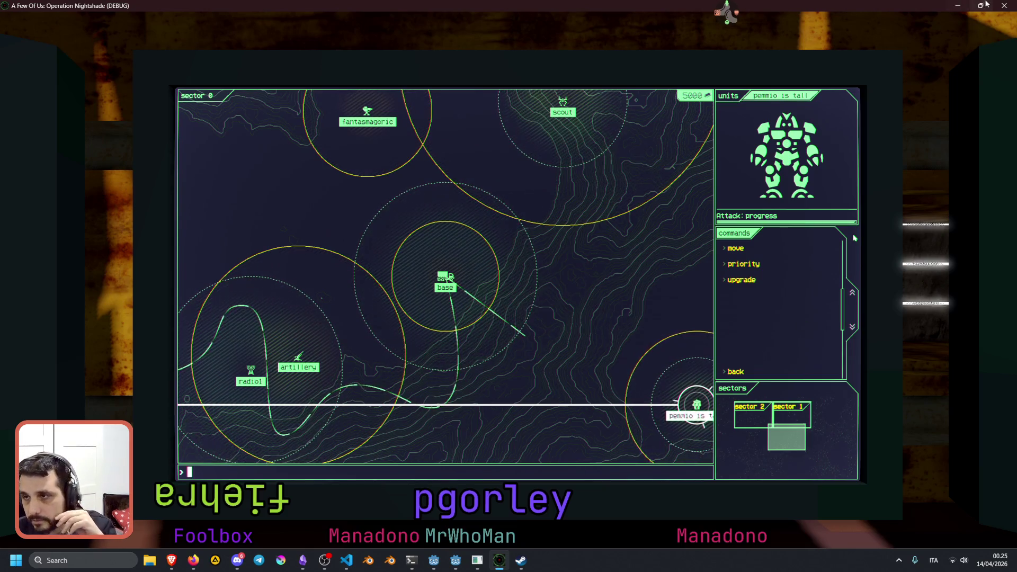
left_click(957, 5)
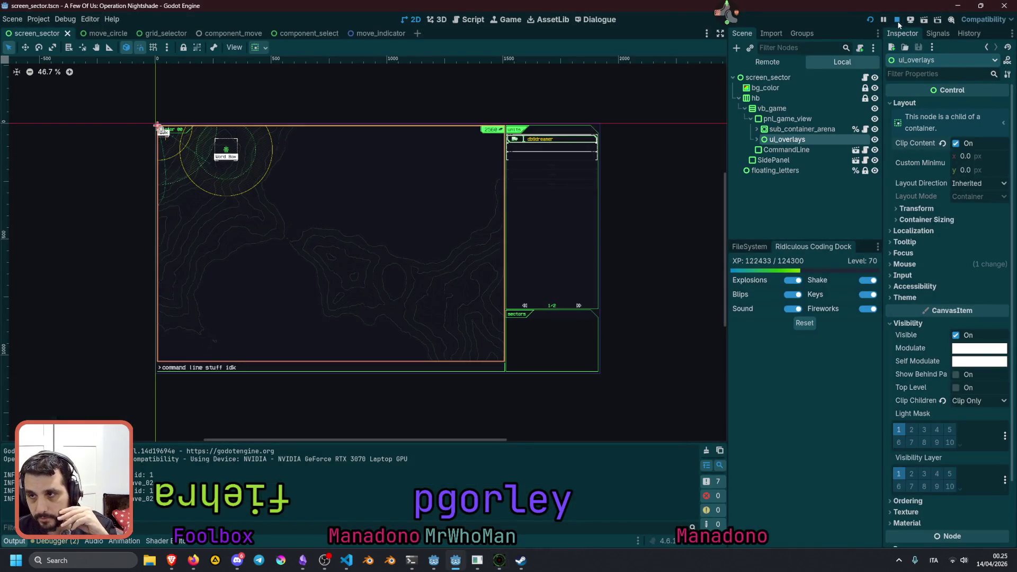
- Hide the browser and Godot, then open the AFOU Concept Art board fullscreen in PureRef
key("alt+Tab")
left_click(960, 9)
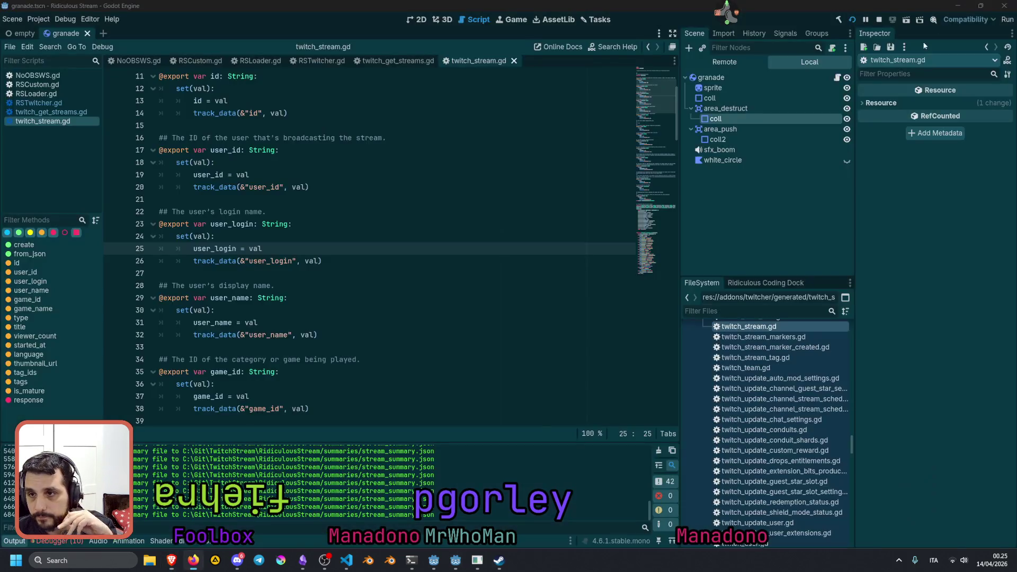
left_click(958, 5)
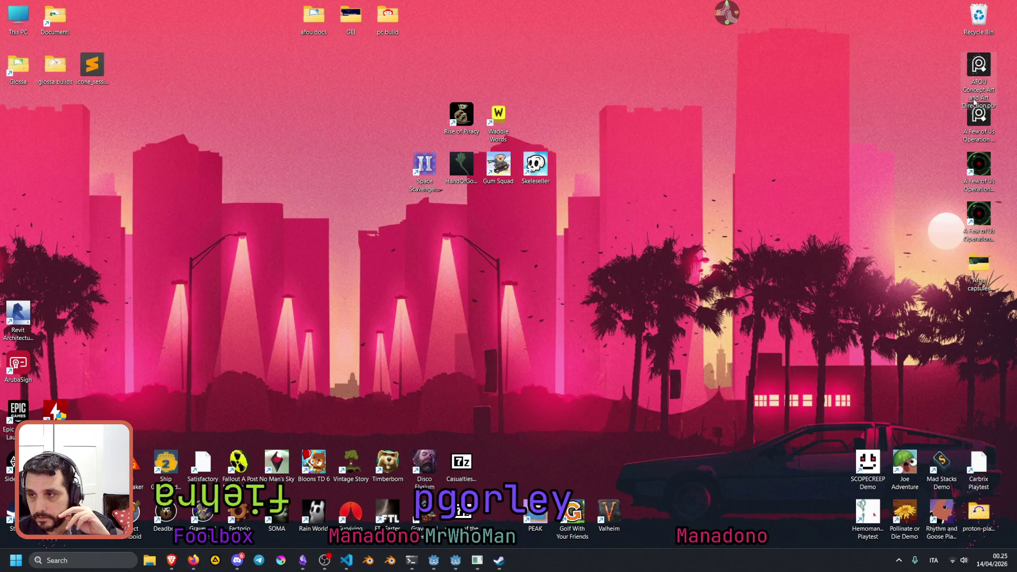
left_click(979, 66)
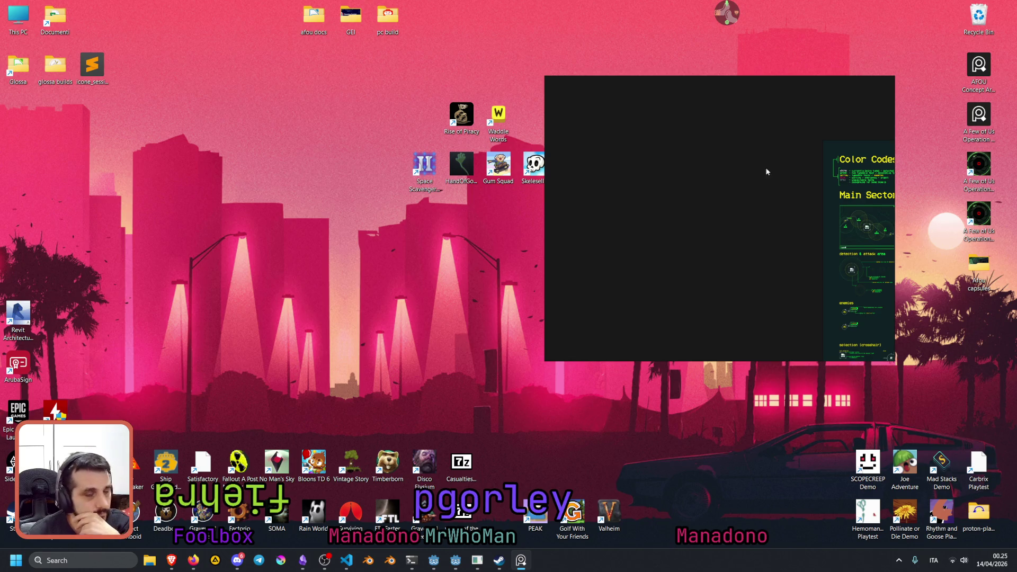
key("ctrl+f")
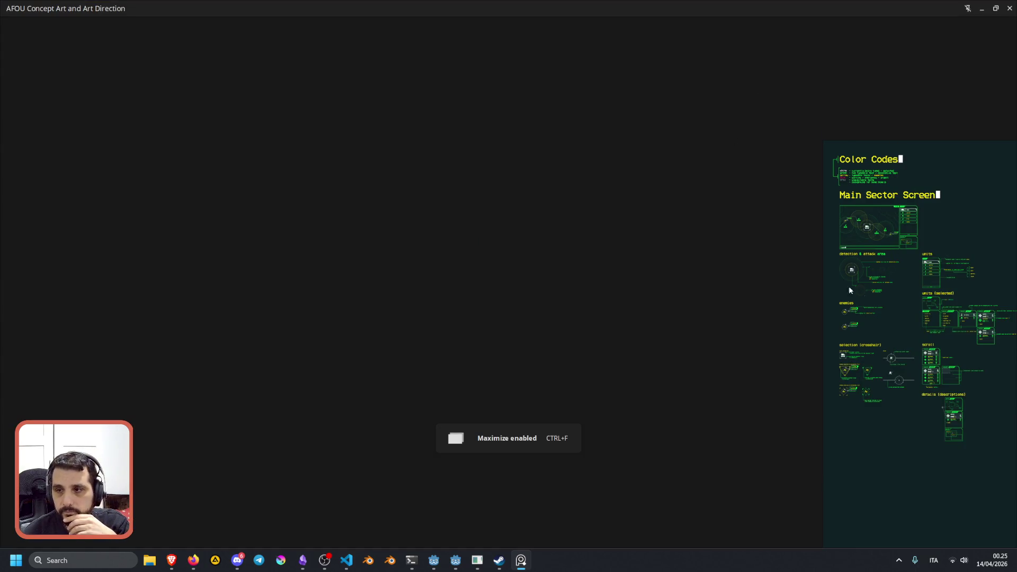
- Zoom into the selection (crosshair) mockups with unit-selected, enemy hacking and move indicators
left_click_drag(850, 290, 612, 281)
scroll(611, 341, "up", 4)
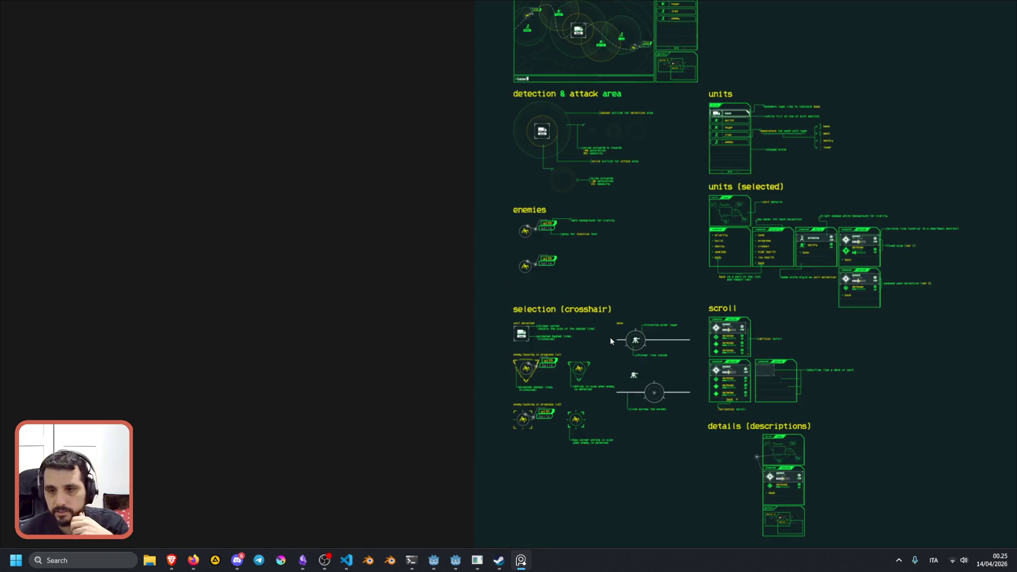
scroll(526, 371, "up", 6)
scroll(599, 272, "down", 5)
scroll(615, 238, "up", 4)
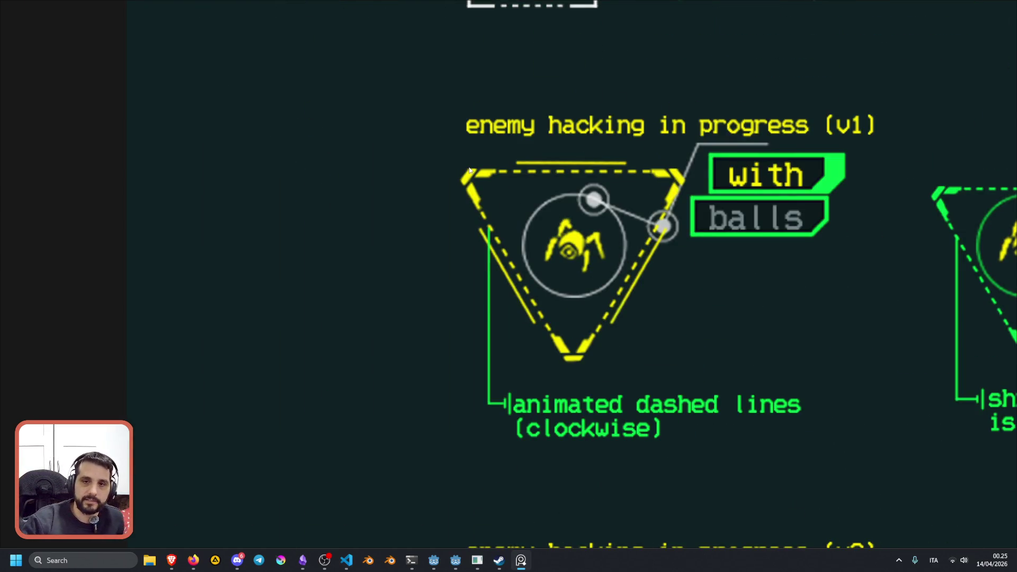
scroll(672, 205, "down", 5)
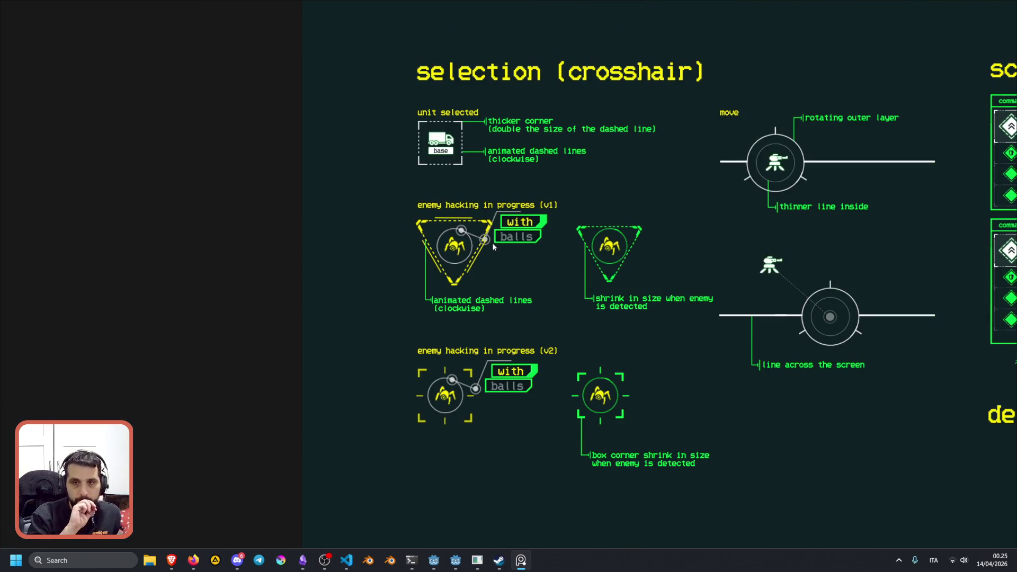
scroll(677, 179, "down", 2)
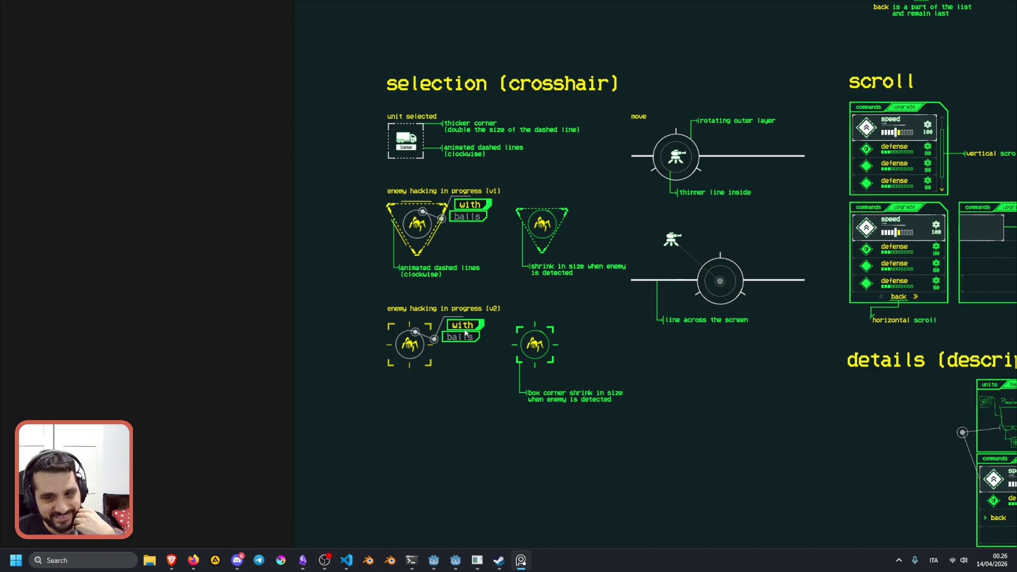
left_click_drag(500, 271, 260, 279)
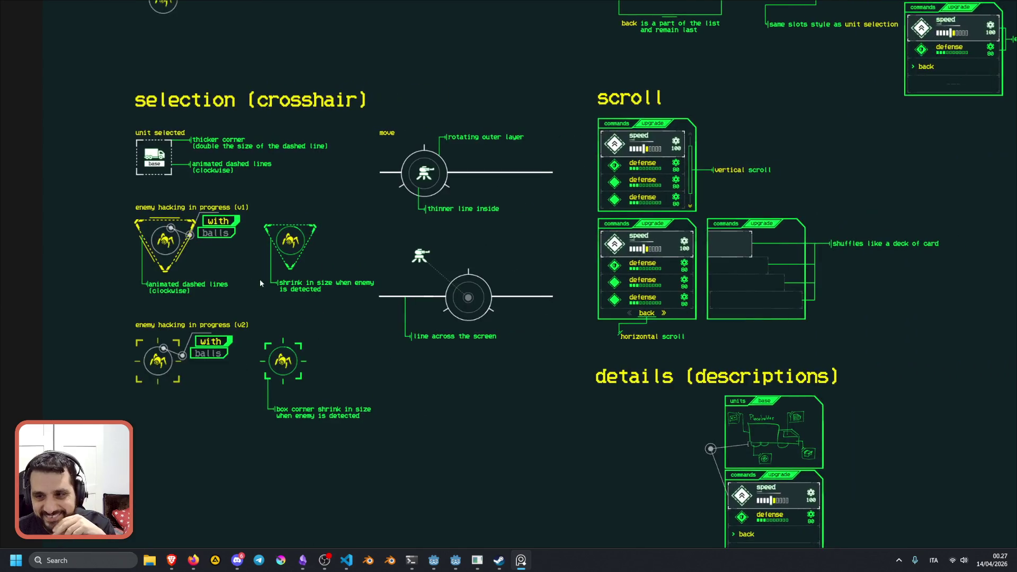
- Zoom through the Main Sector Screen mockup to the priority, build and upgrade command panels
scroll(336, 260, "down", 5)
scroll(336, 261, "down", 3)
scroll(363, 185, "up", 10)
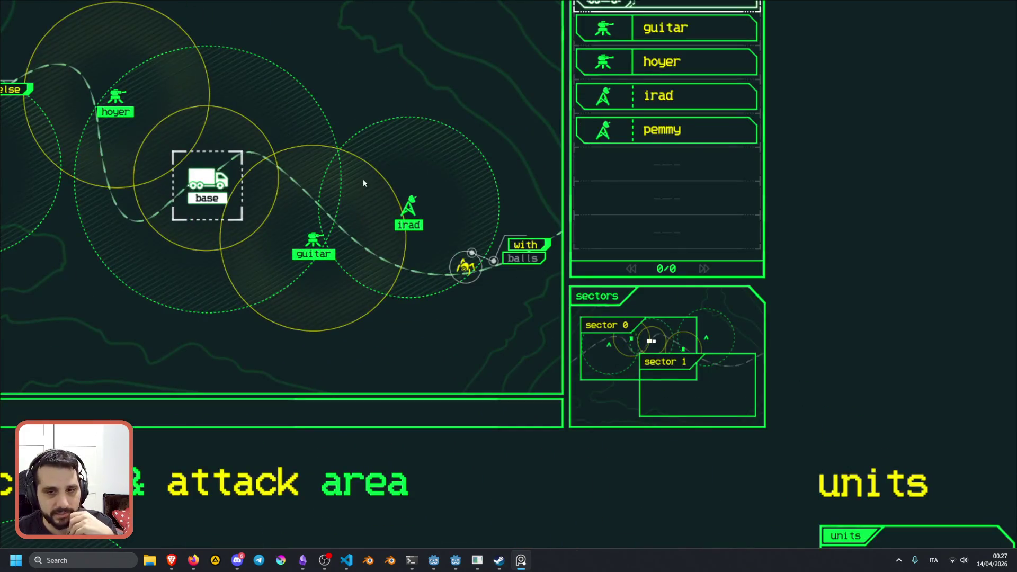
scroll(225, 348, "down", 3)
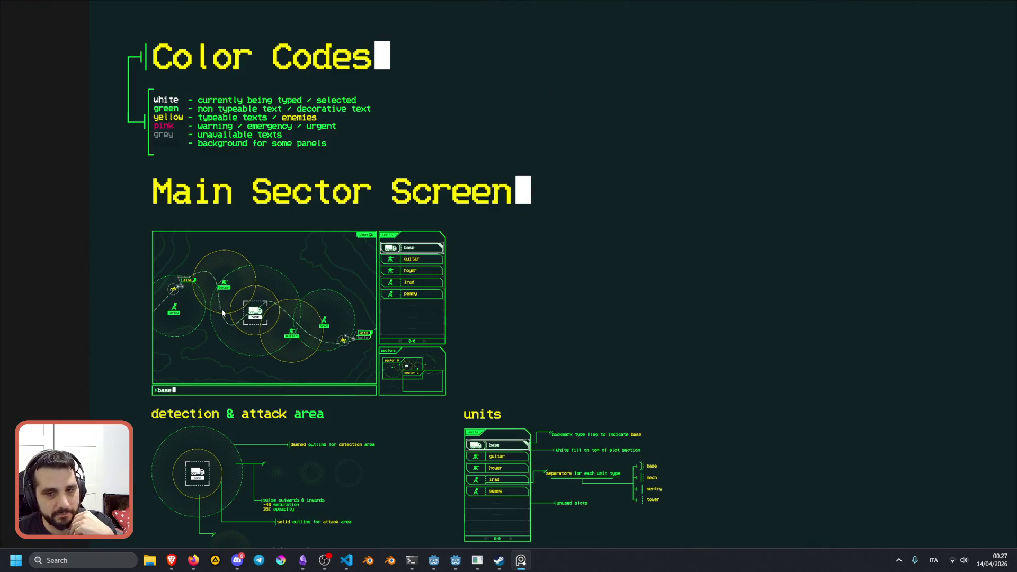
scroll(375, 232, "up", 10)
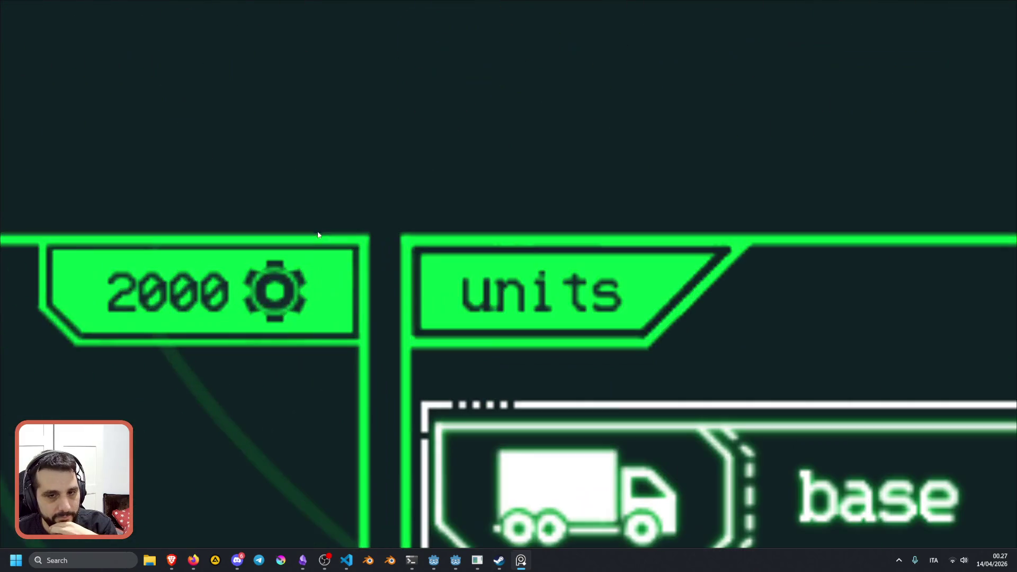
scroll(276, 311, "down", 10)
scroll(325, 296, "up", 5)
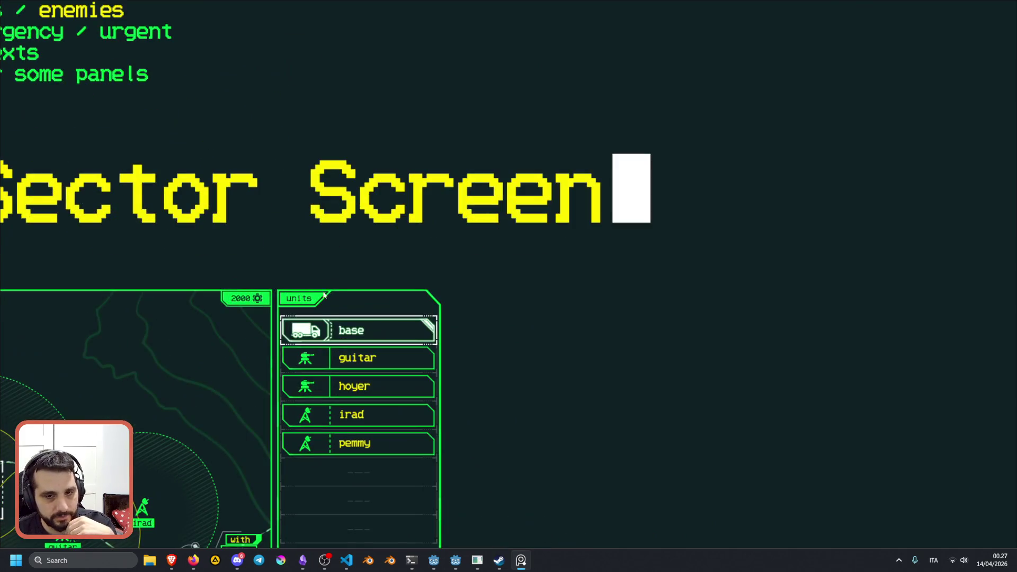
scroll(274, 287, "down", 10)
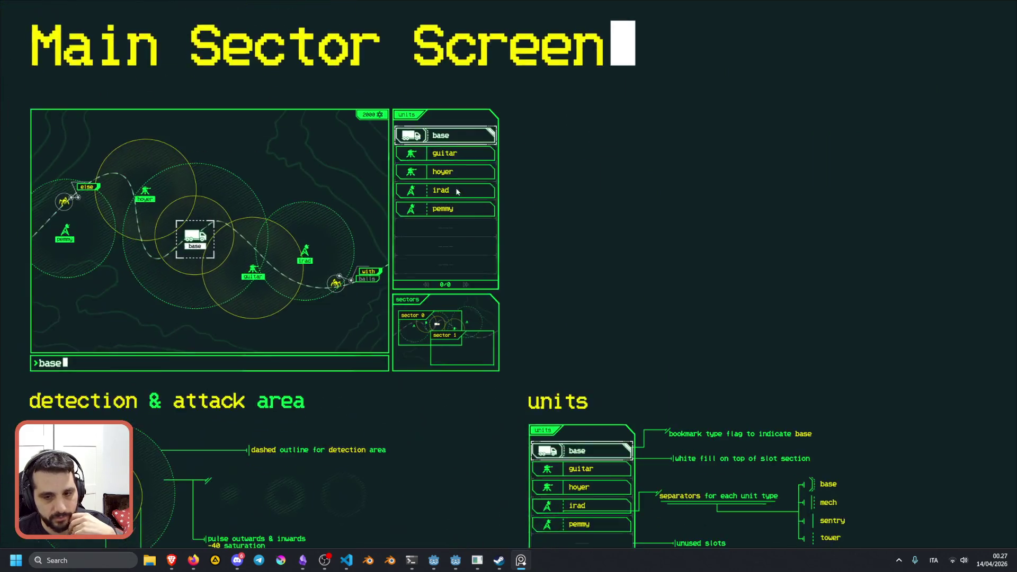
scroll(418, 274, "up", 10)
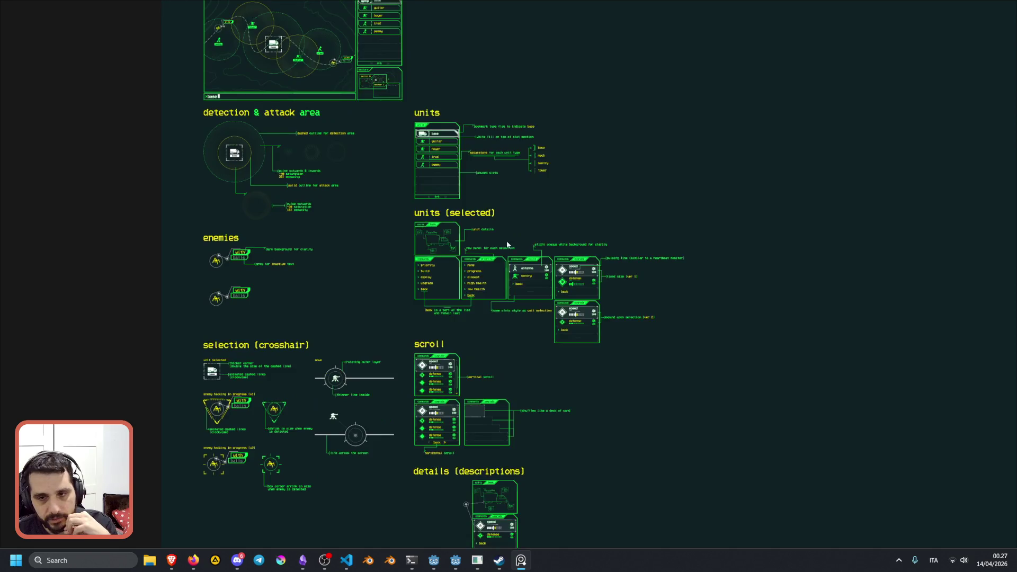
scroll(512, 260, "up", 5)
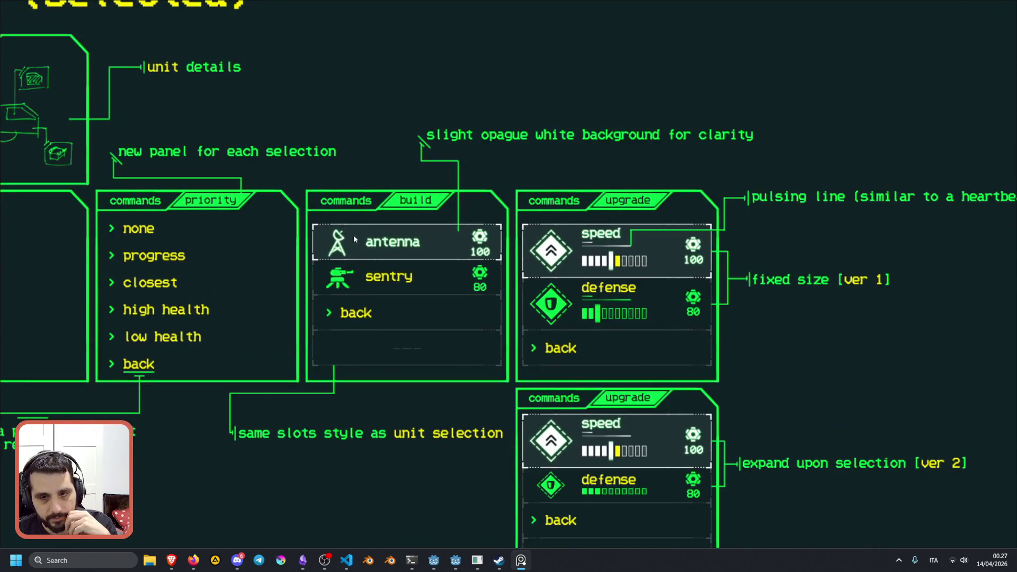
scroll(440, 172, "up", 3)
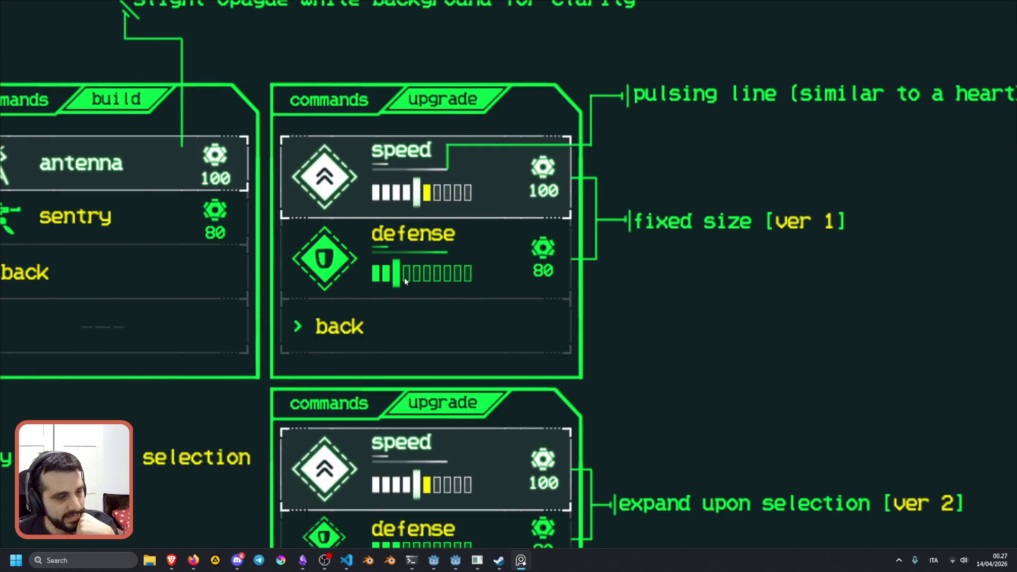
scroll(404, 277, "down", 8)
scroll(414, 352, "up", 9)
scroll(415, 352, "down", 5)
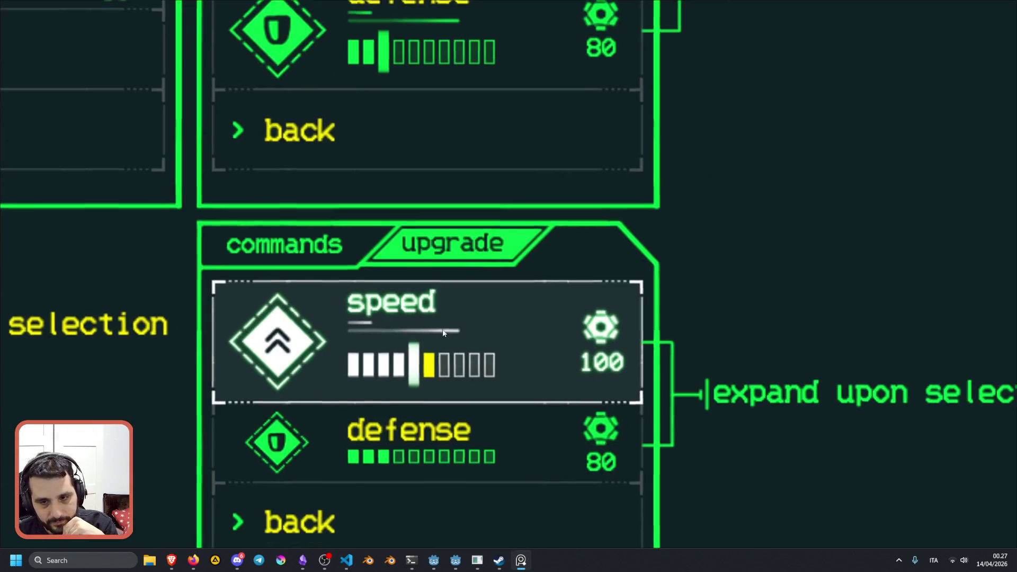
scroll(481, 227, "right", 3)
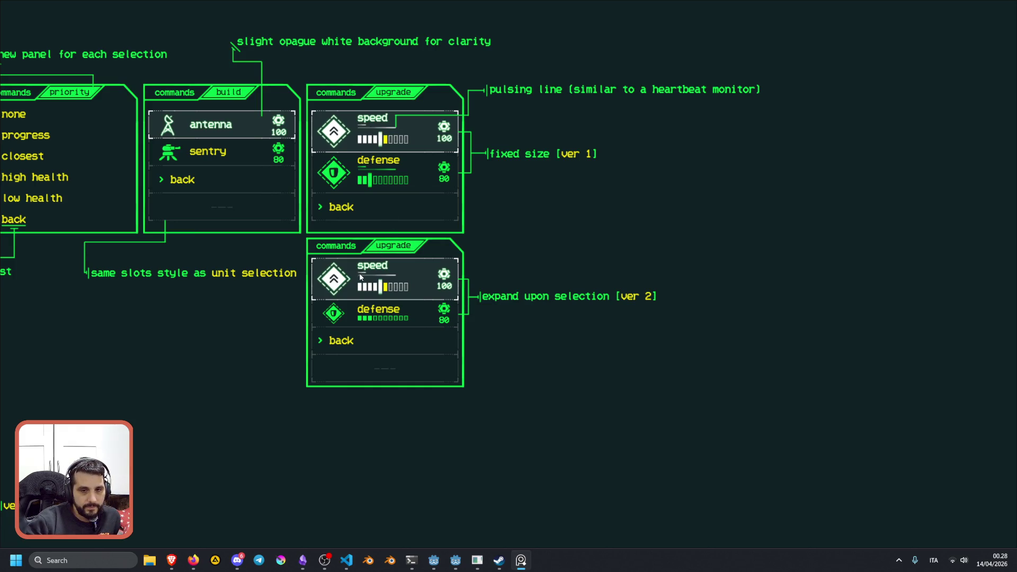
- Zoom in and out around the scroll panel mockups on the concept board
scroll(462, 155, "up", 3)
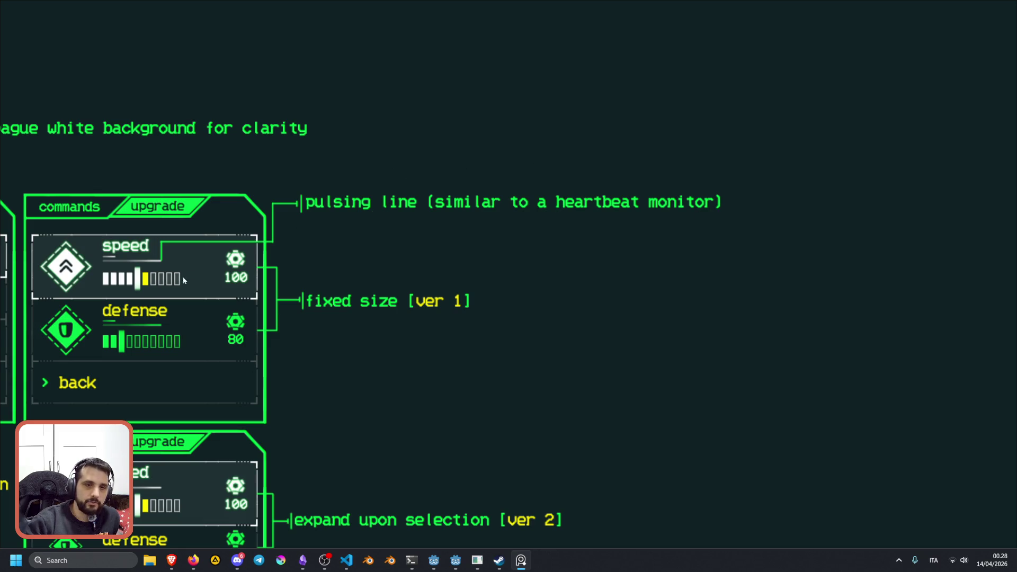
scroll(184, 280, "down", 5)
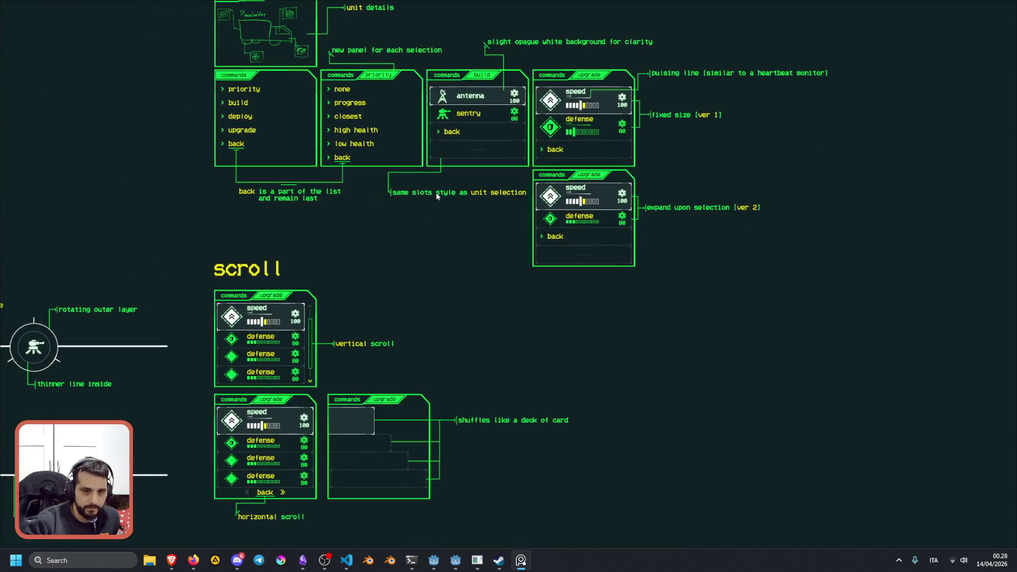
scroll(293, 297, "up", 5)
scroll(270, 333, "down", 5)
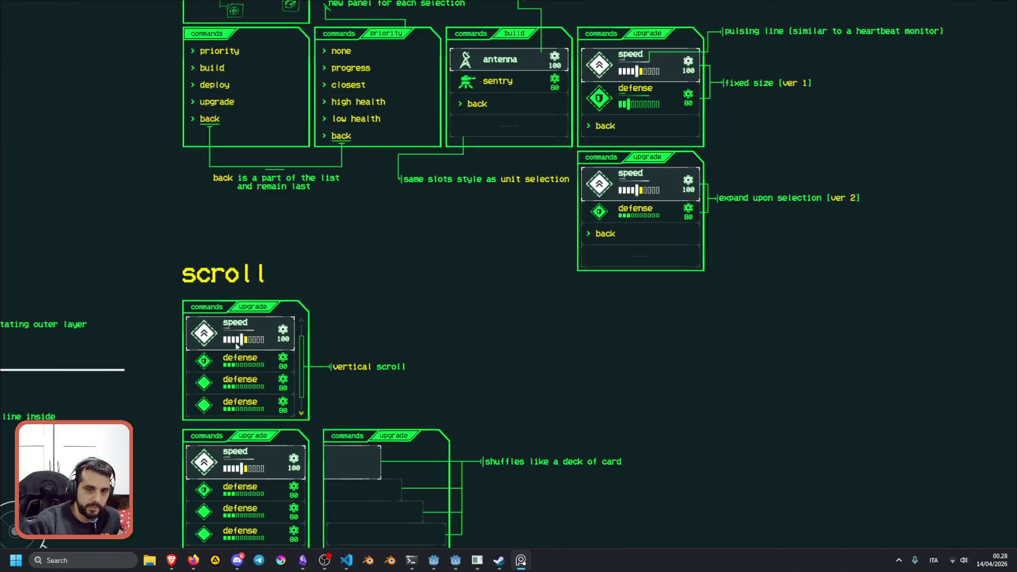
scroll(270, 333, "up", 5)
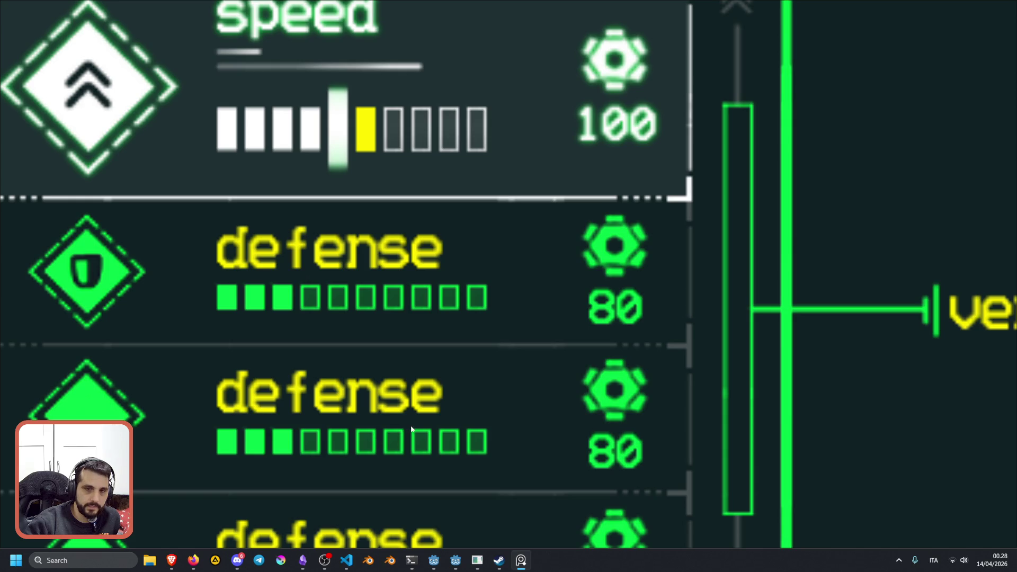
scroll(411, 429, "down", 3)
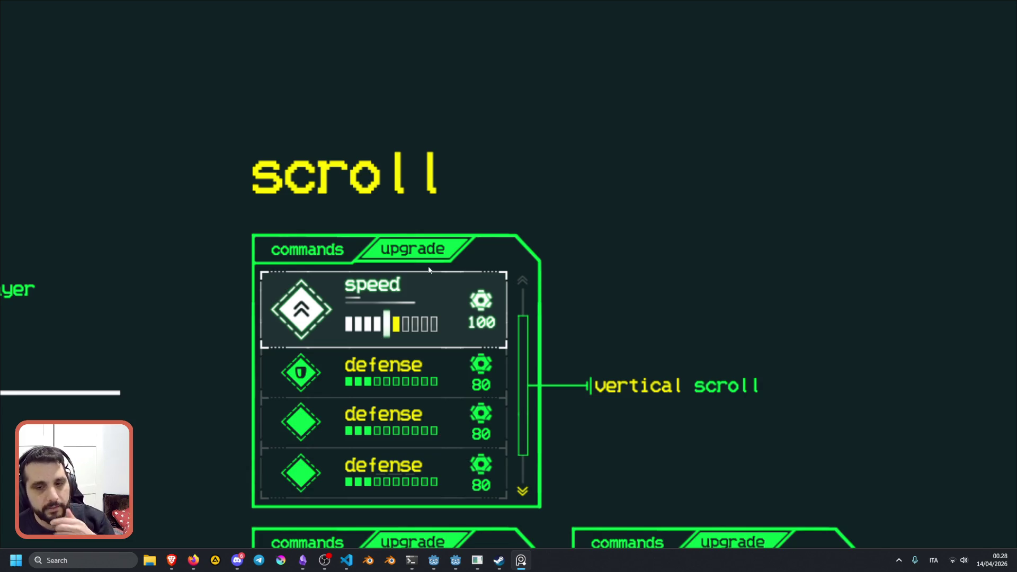
scroll(429, 266, "down", 3)
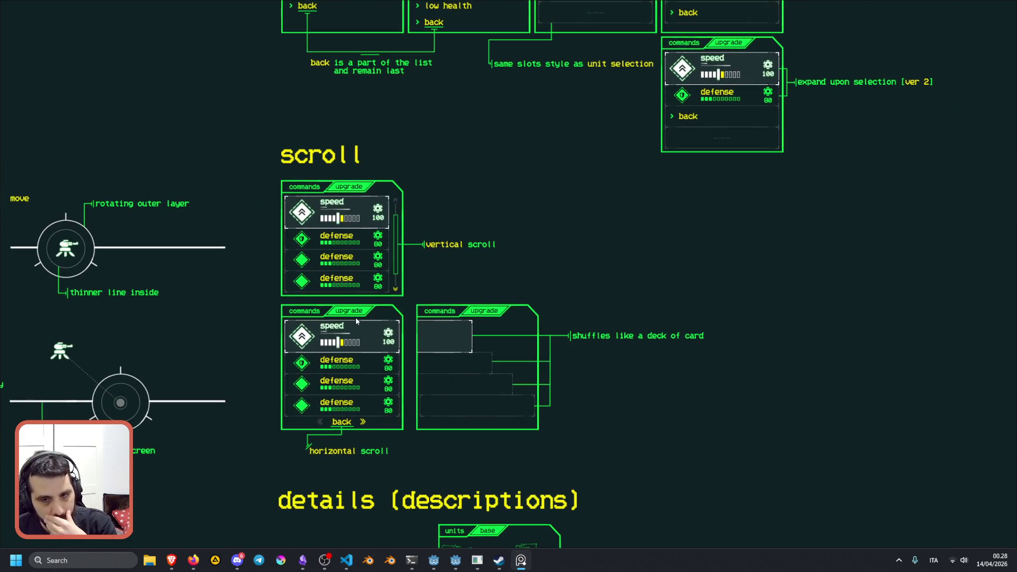
scroll(354, 325, "up", 5)
scroll(345, 342, "down", 2)
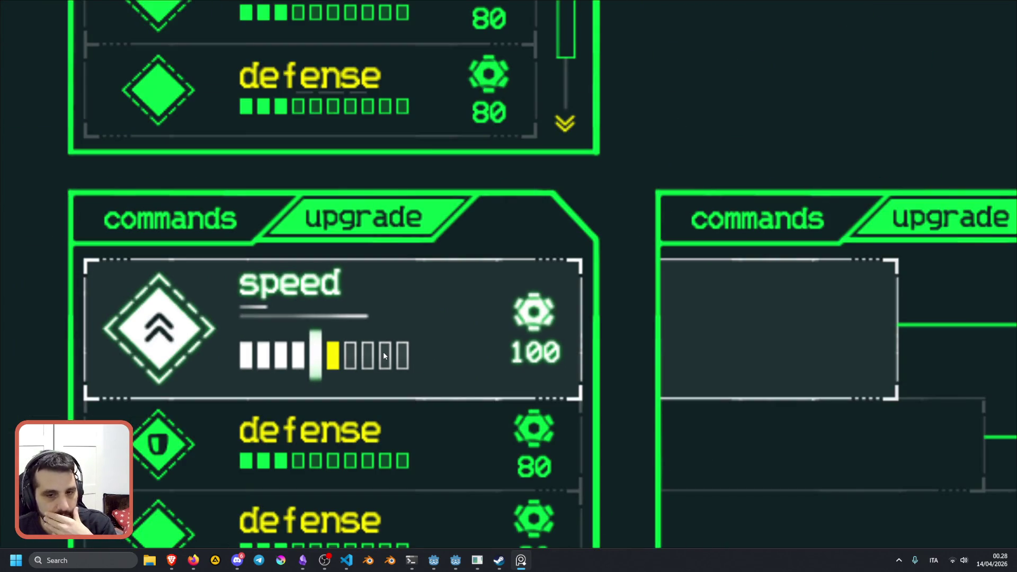
scroll(384, 356, "down", 2)
scroll(363, 363, "down", 3)
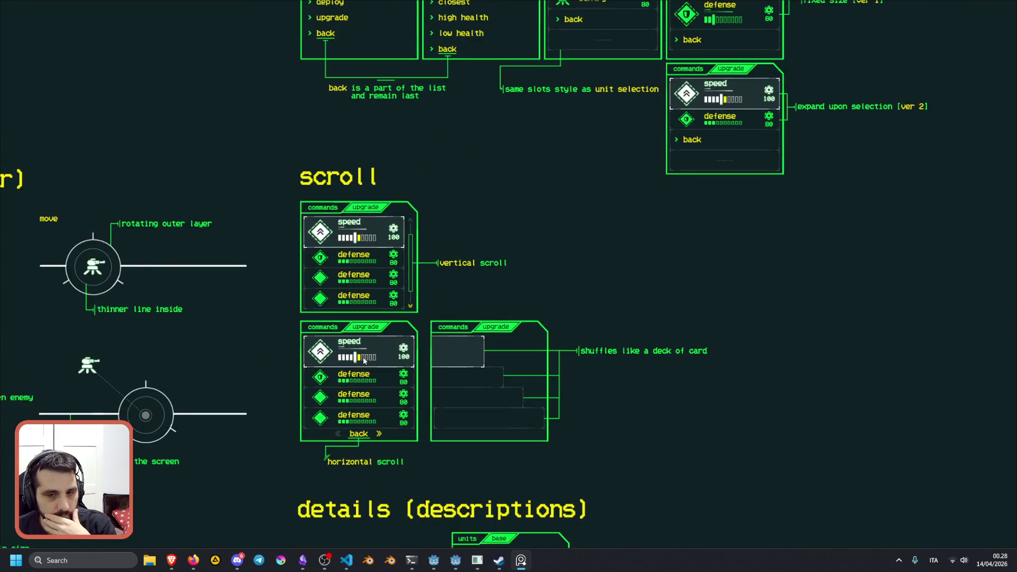
scroll(347, 371, "up", 3)
scroll(362, 336, "down", 4)
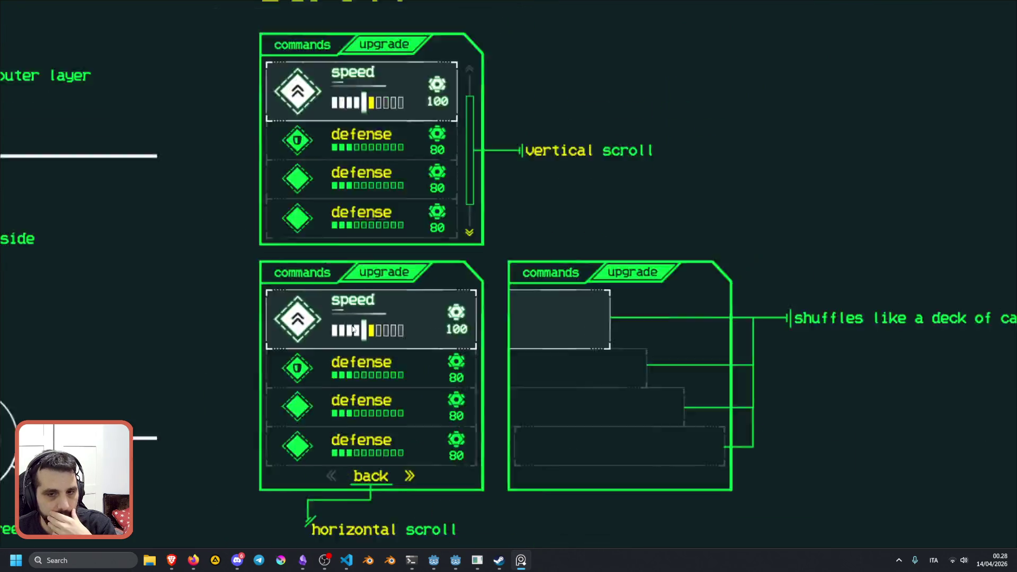
- Pan past the units (selected) section to the enemy hacking in progress v1 concept
left_click_drag(426, 205, 284, 385)
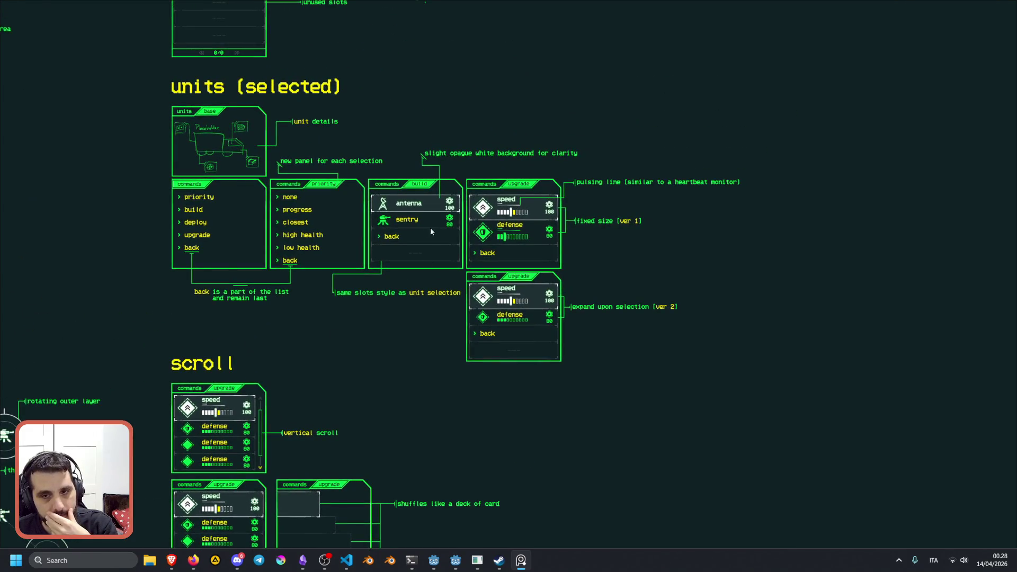
mouse_move(455, 560)
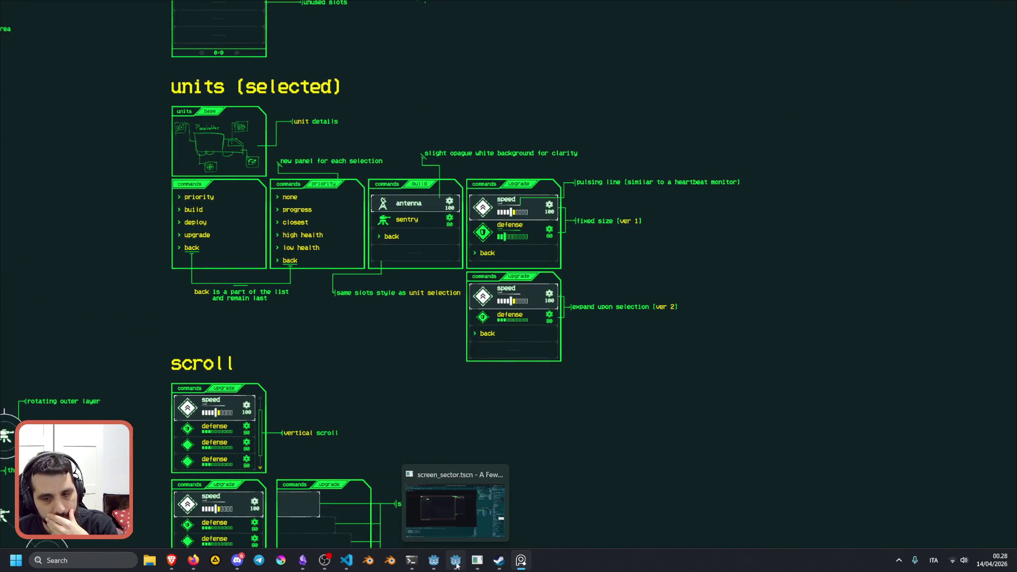
left_click_drag(363, 380, 421, 337)
scroll(325, 345, "up", 5)
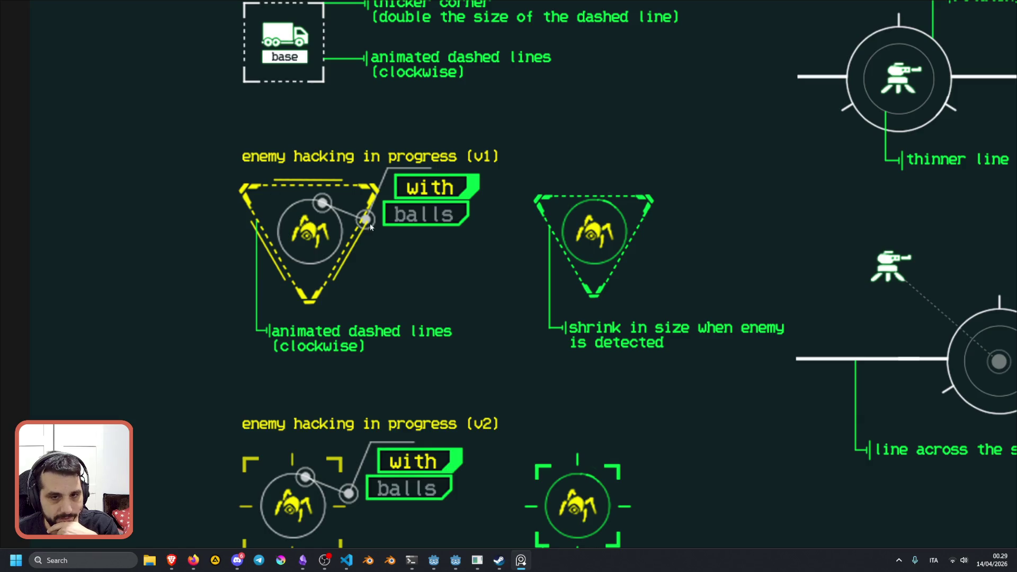
- Zoom in on the v1 and v2 hacking crosshairs and look across at the yellow hacking triangle
scroll(493, 243, "down", 2)
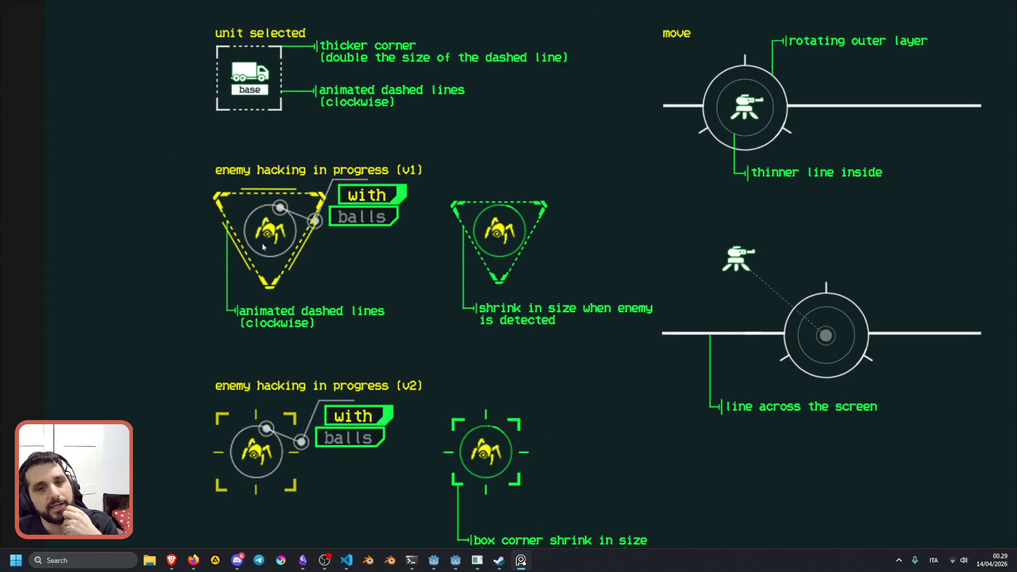
scroll(474, 223, "up", 3)
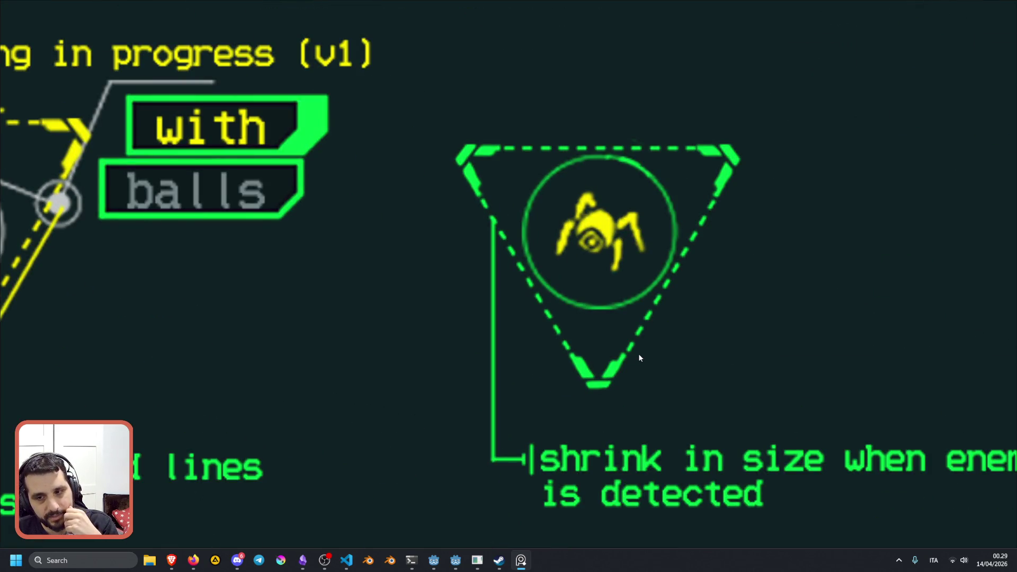
scroll(459, 281, "down", 2)
left_click_drag(459, 281, 284, 277)
scroll(451, 215, "up", 2)
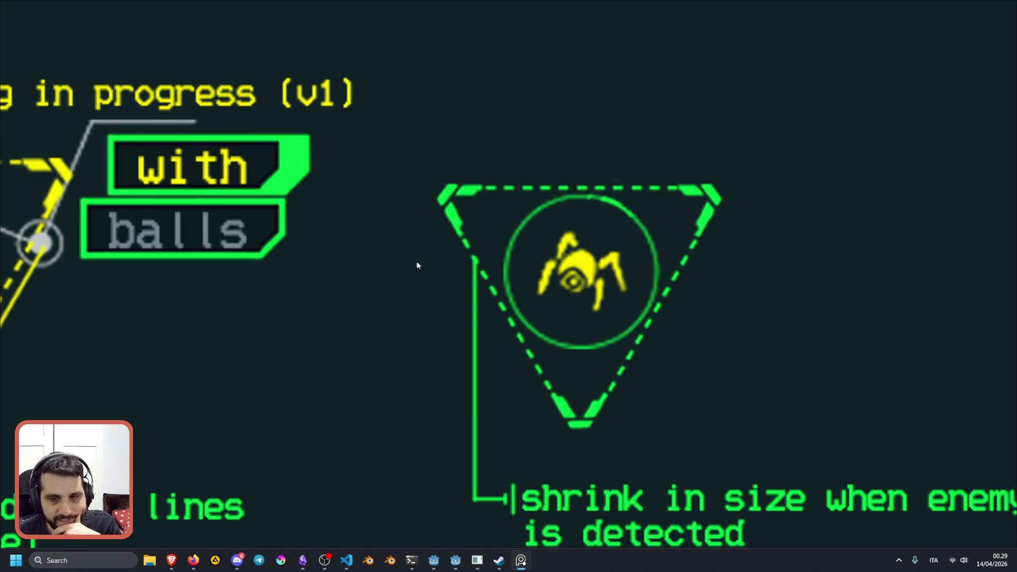
scroll(370, 304, "down", 5)
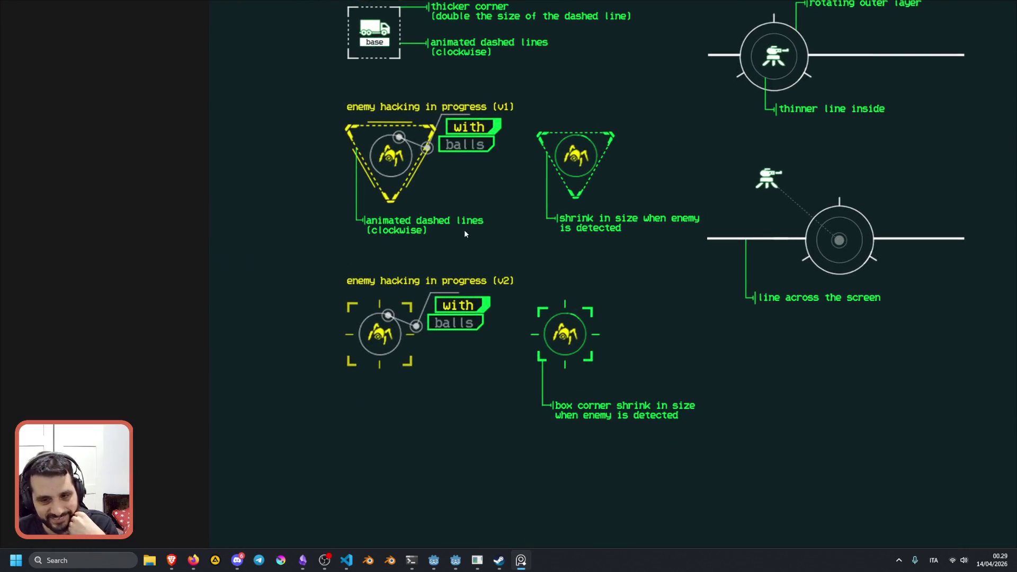
scroll(441, 279, "up", 5)
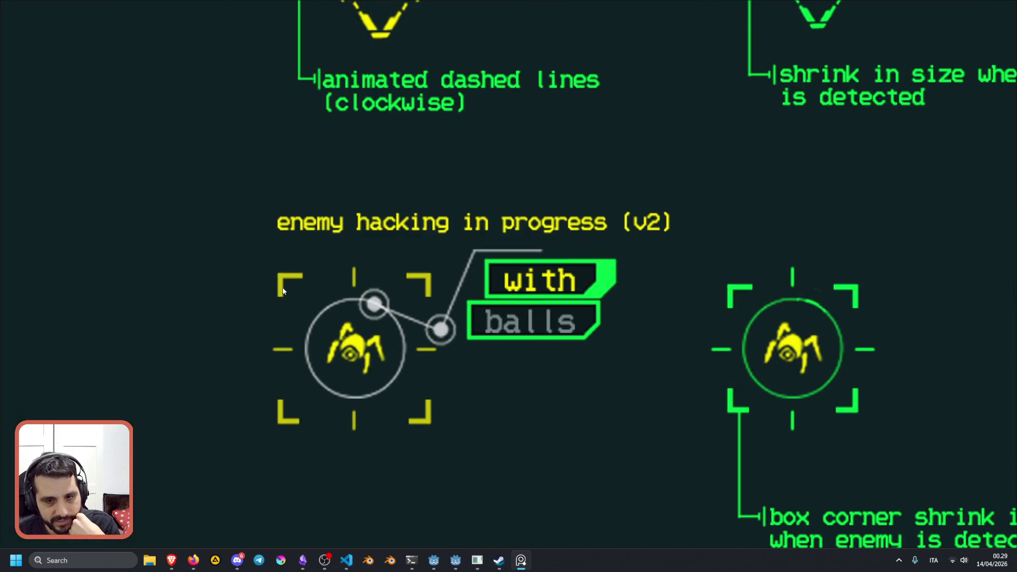
- Centre on the green target crosshair and the unit selected and move concepts, then zoom out to the whole board
left_click_drag(708, 336, 359, 294)
scroll(464, 279, "up", 1)
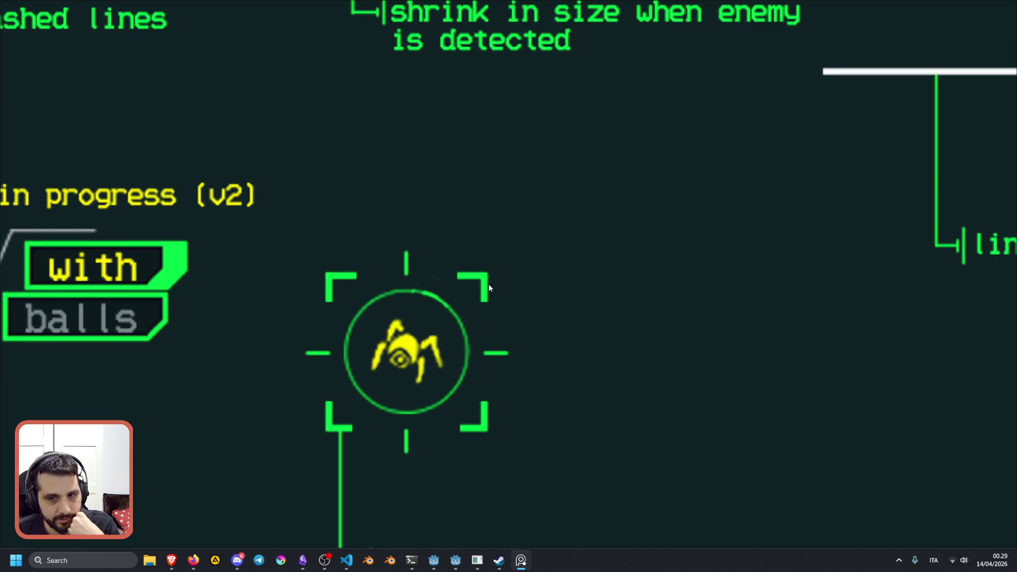
scroll(419, 294, "down", 5)
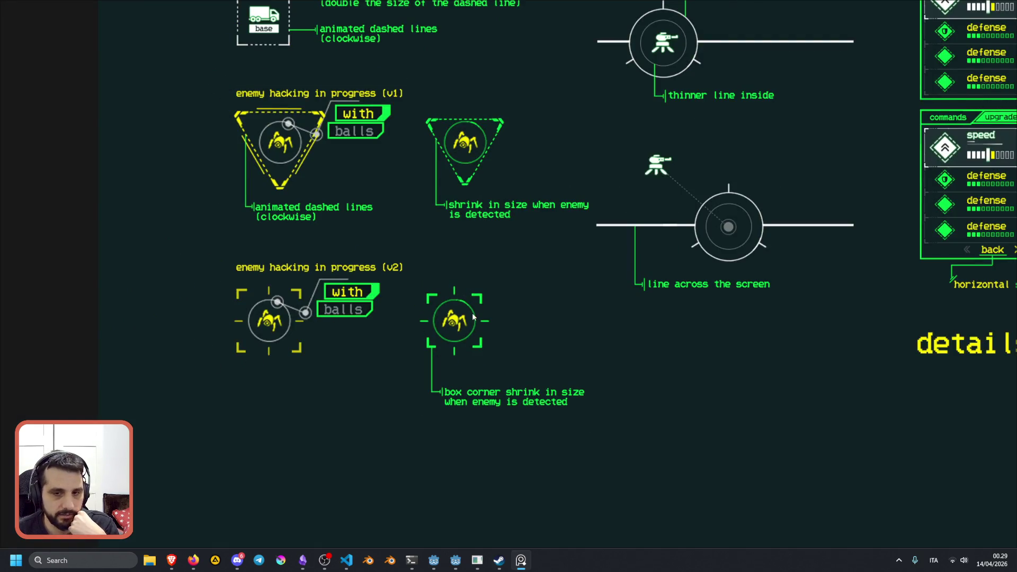
left_click_drag(532, 229, 448, 299)
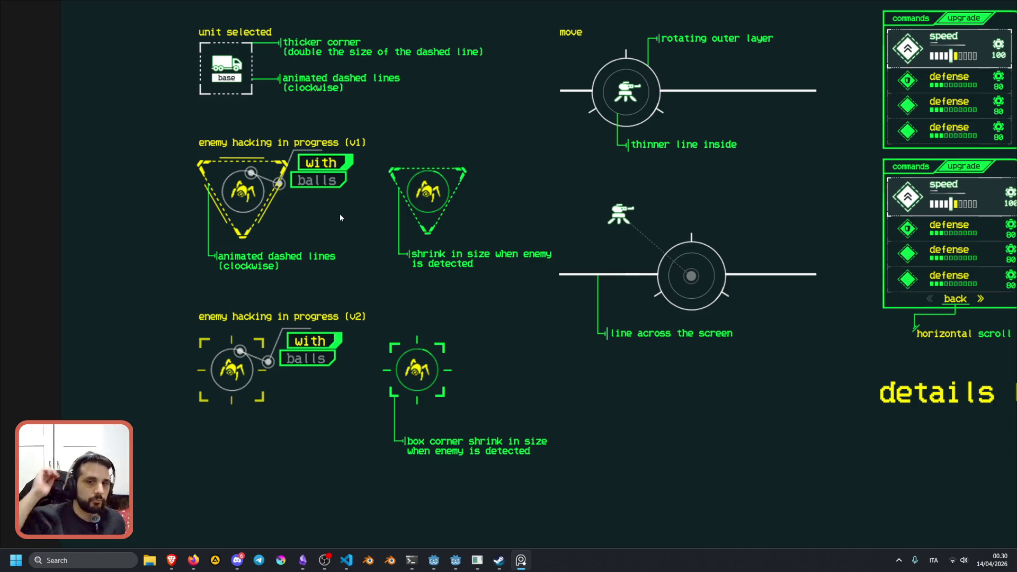
scroll(379, 347, "up", 5)
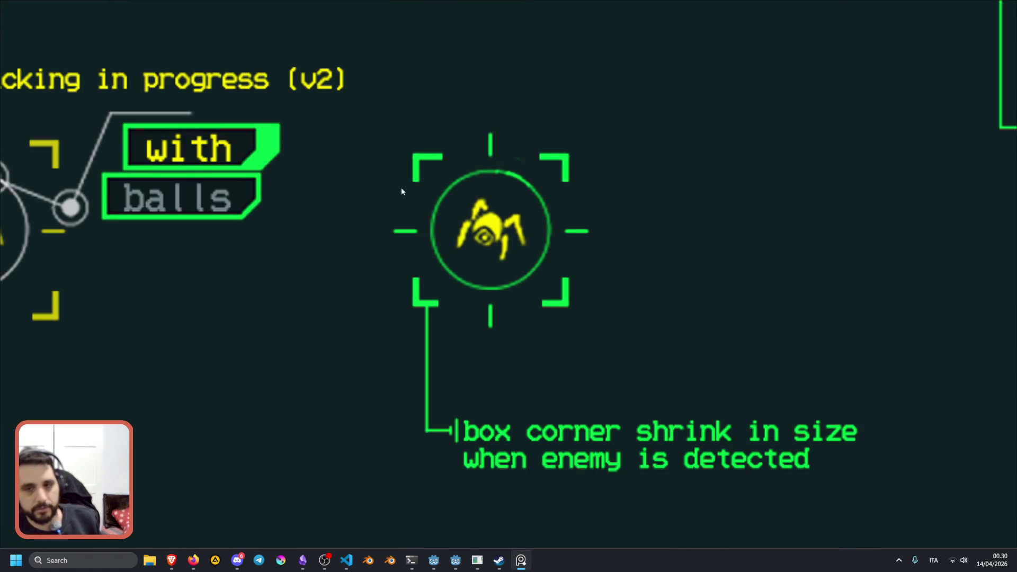
scroll(566, 176, "down", 6)
scroll(484, 268, "up", 3)
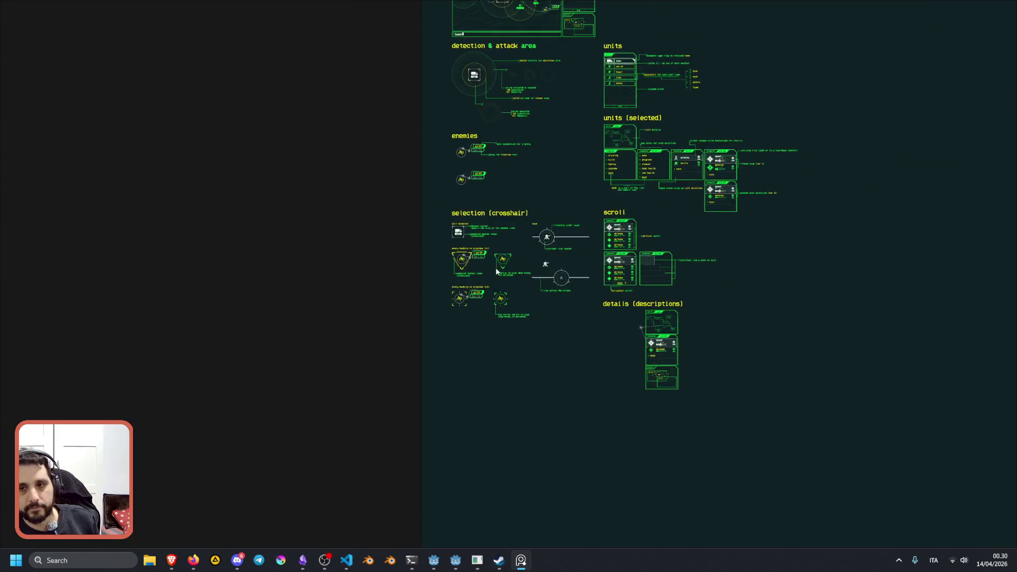
- Zoom into the v1 hacking triangle and shrinking triangle, pan to the v2 row, then frame the selection (crosshair) section
scroll(403, 223, "up", 2)
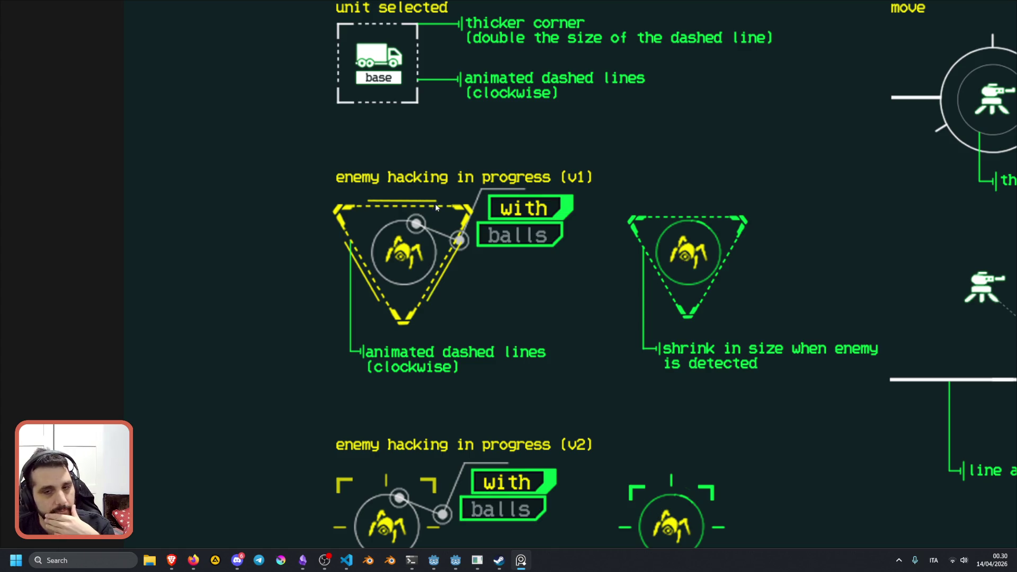
scroll(371, 283, "up", 2)
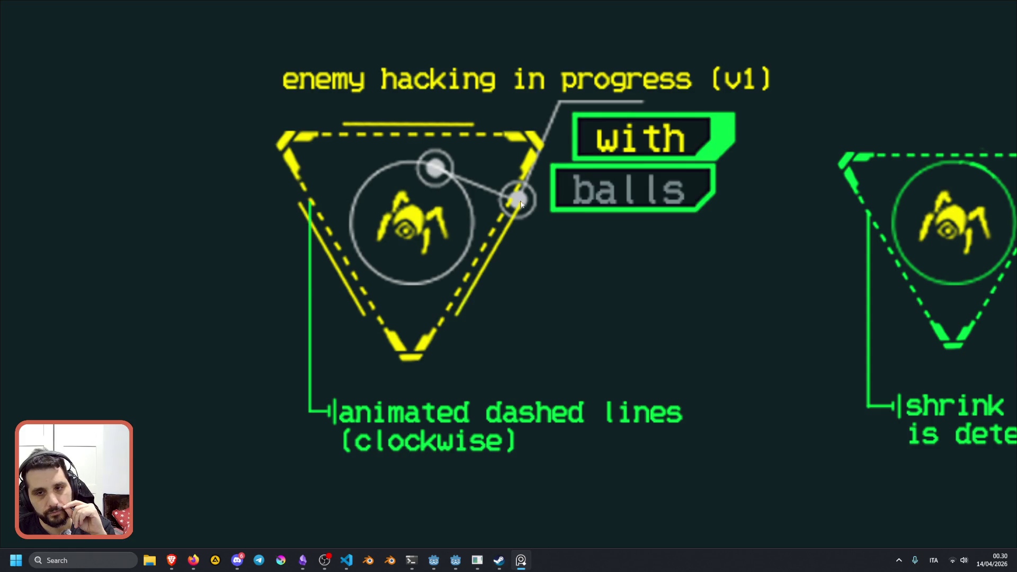
scroll(595, 167, "down", 2)
left_click_drag(643, 207, 481, 227)
scroll(481, 226, "down", 1)
scroll(613, 212, "up", 2)
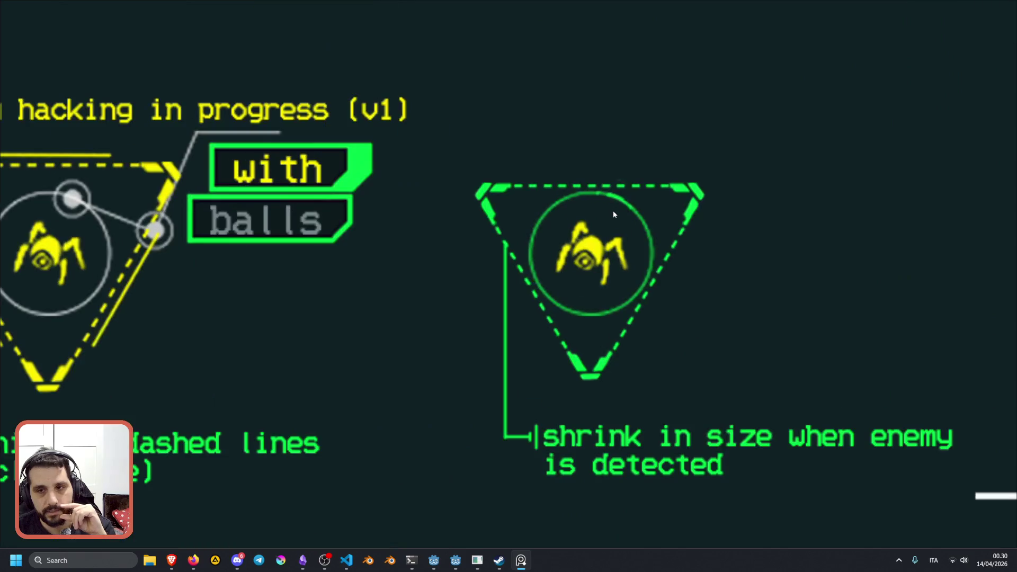
scroll(577, 196, "down", 3)
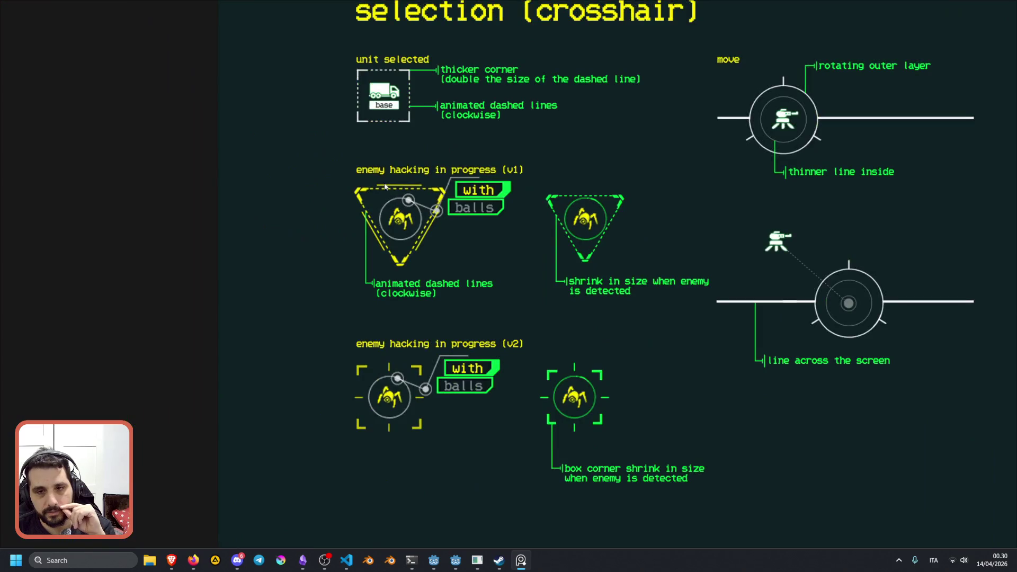
scroll(342, 200, "up", 4)
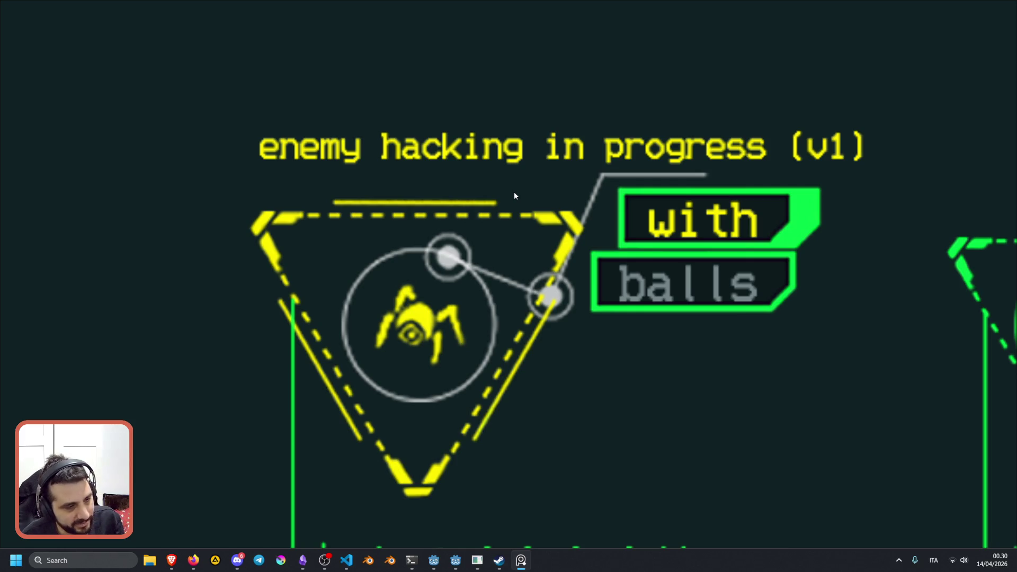
scroll(522, 196, "down", 10)
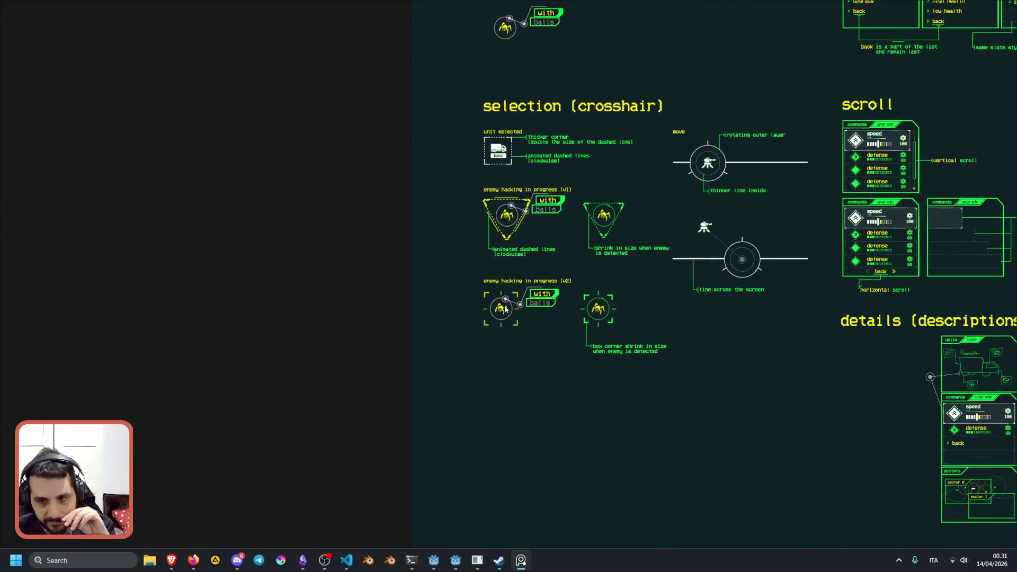
- Zoom out to the Main Sector Screen's detection & attack area mockup at the top of the board
scroll(564, 325, "up", 3)
scroll(504, 370, "down", 5)
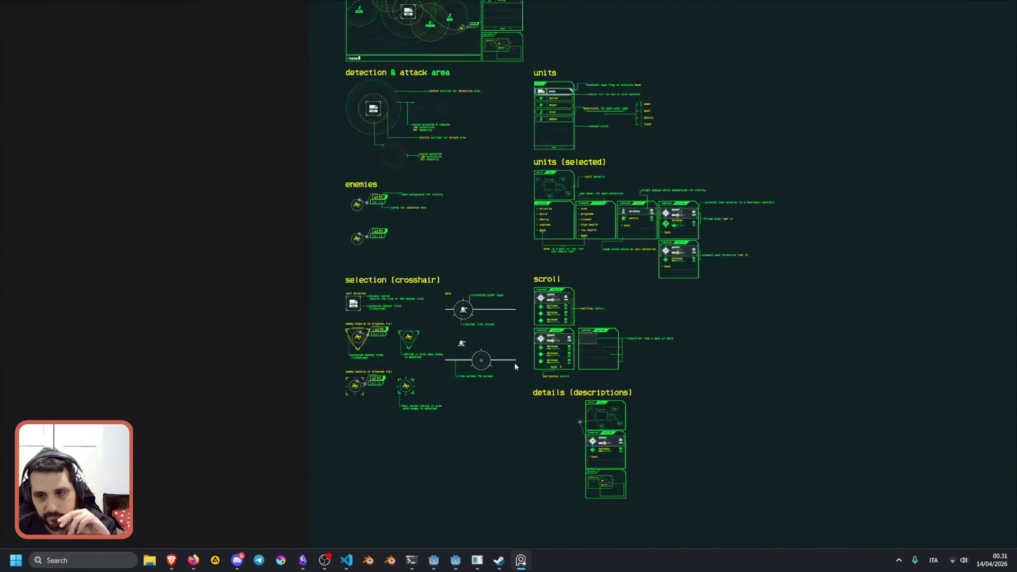
scroll(488, 291, "up", 2)
scroll(488, 292, "down", 1)
scroll(398, 276, "up", 4)
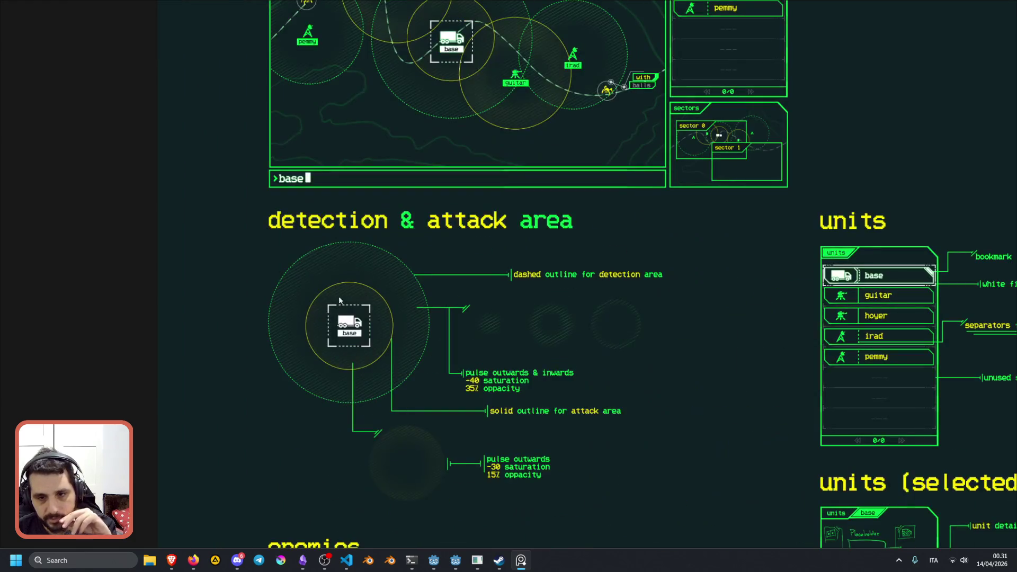
scroll(399, 275, "down", 2)
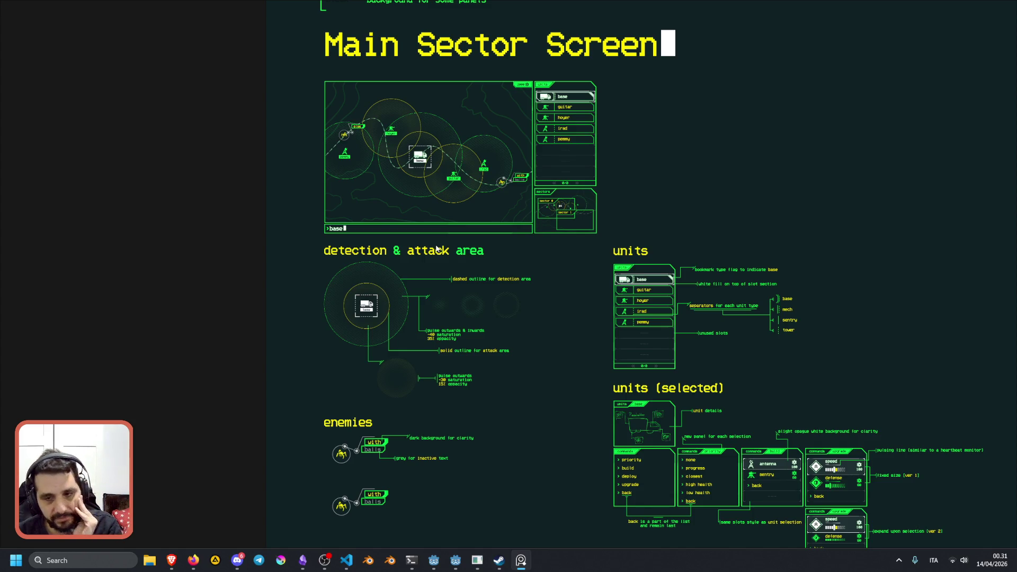
scroll(563, 297, "down", 5)
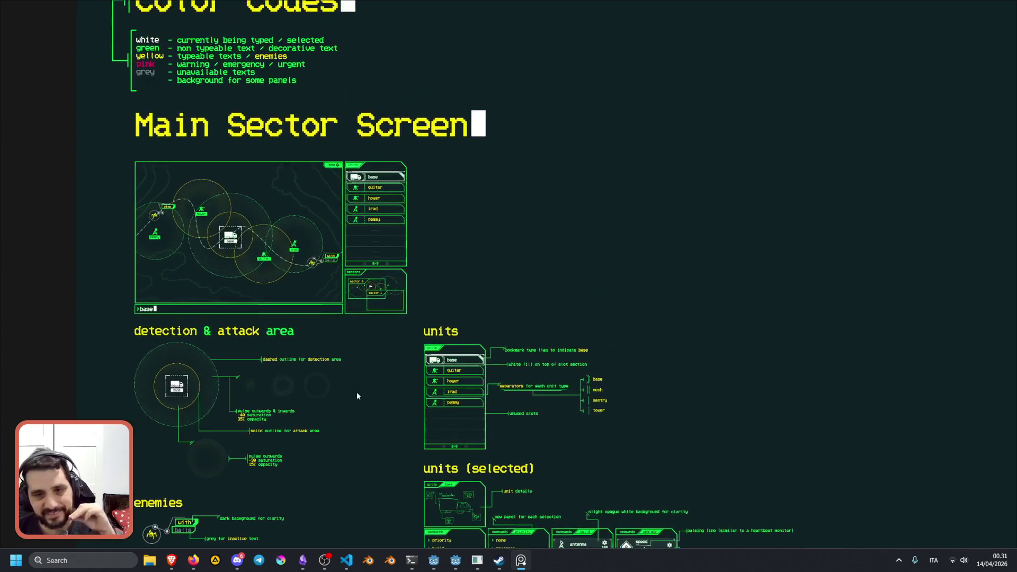
scroll(316, 220, "up", 5)
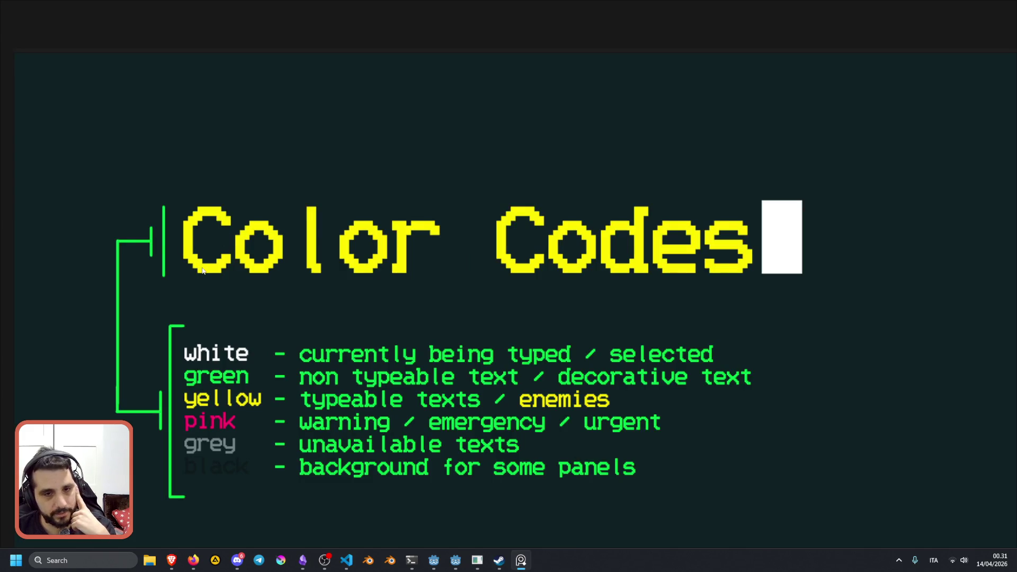
scroll(202, 270, "down", 3)
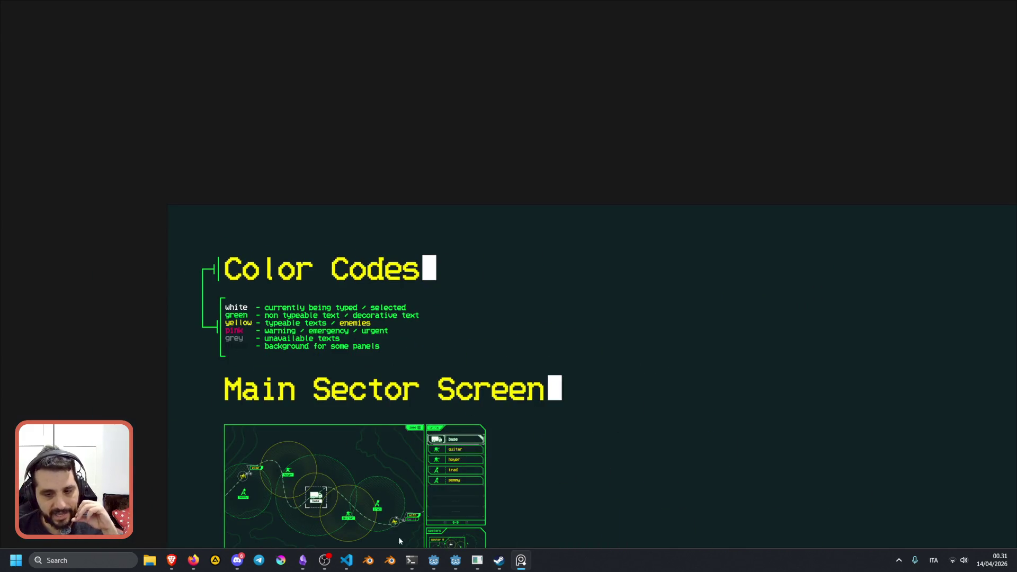
left_click(454, 565)
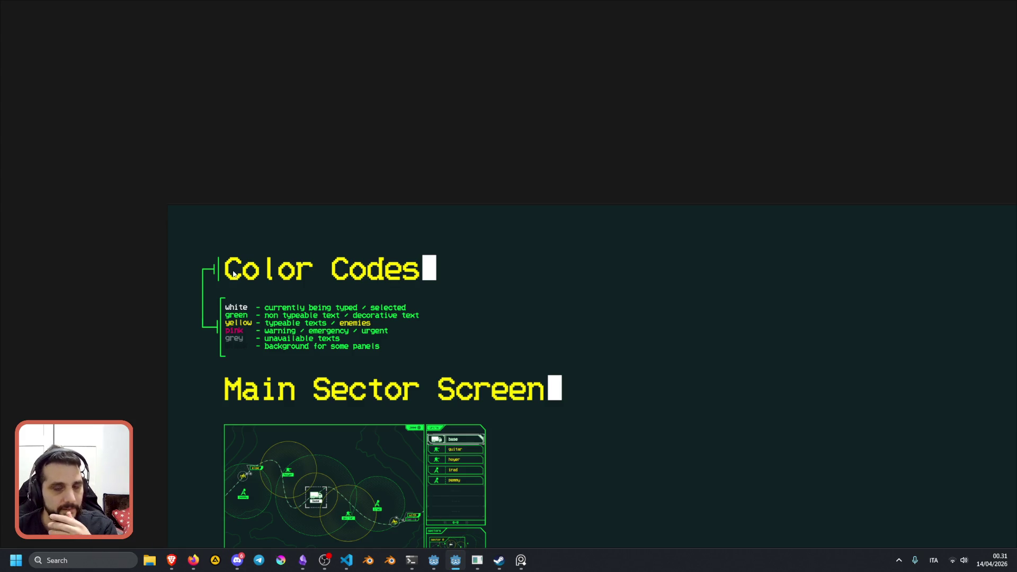
scroll(264, 293, "up", 3)
scroll(292, 344, "up", 2)
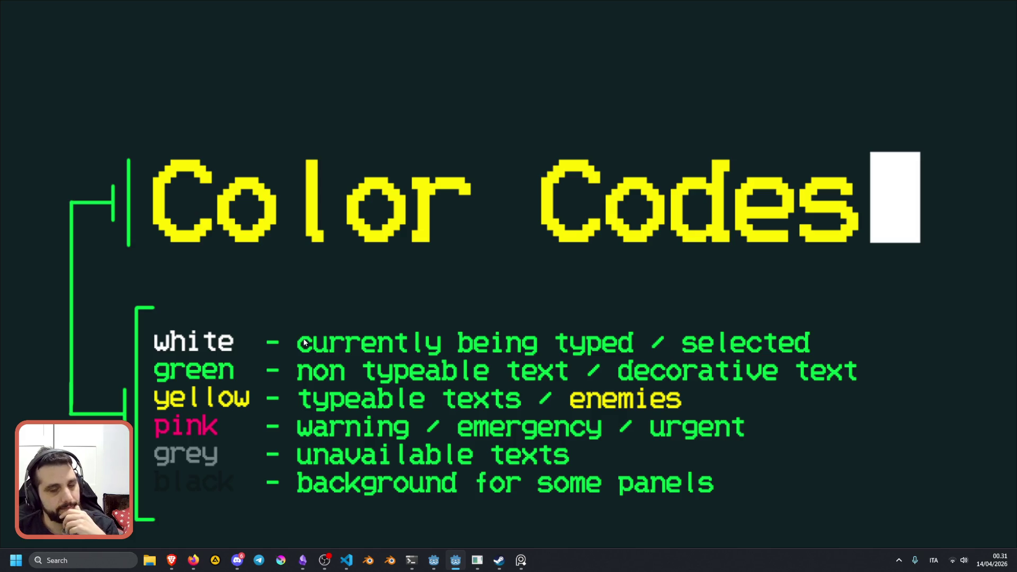
scroll(305, 343, "down", 2)
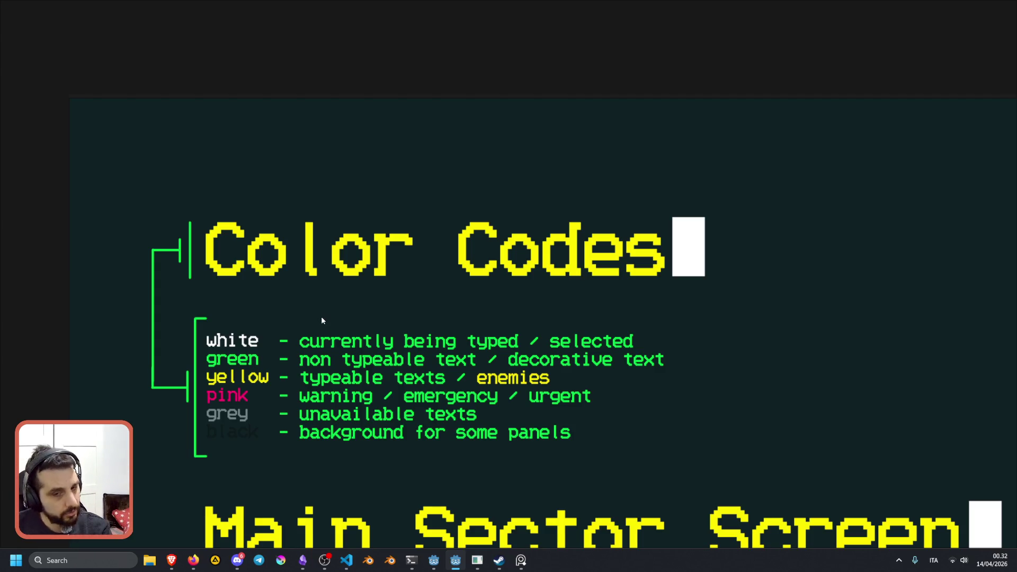
scroll(272, 335, "down", 5)
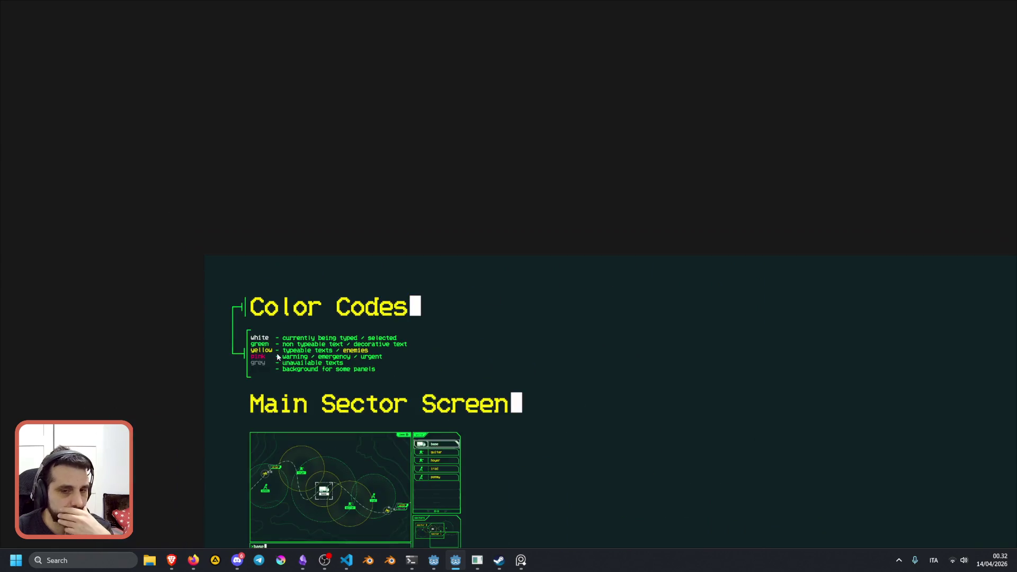
- Zoom around the board and pan over to the scroll and details sections
scroll(304, 381, "down", 3)
scroll(317, 335, "down", 3)
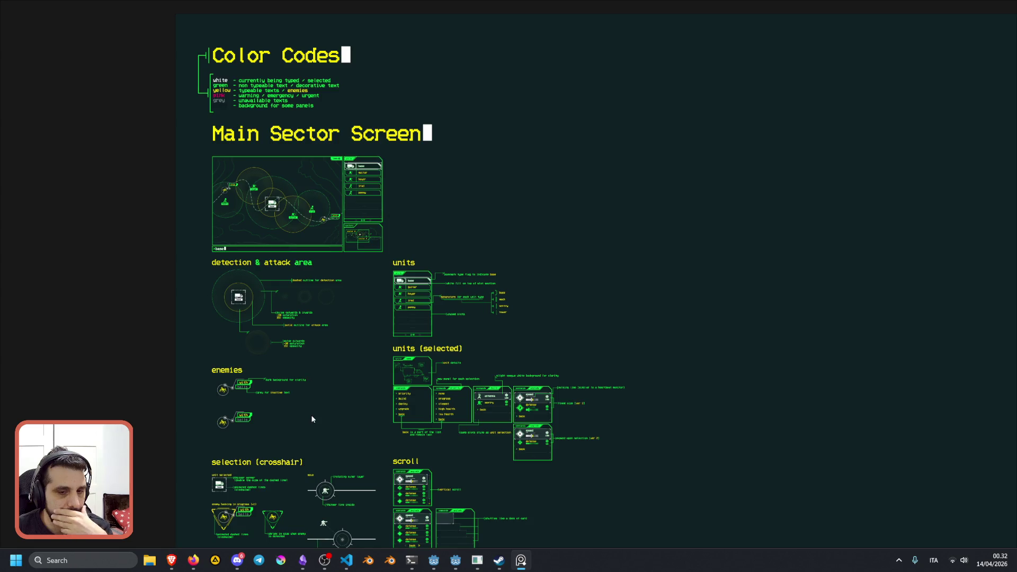
scroll(305, 318, "down", 2)
scroll(265, 379, "up", 3)
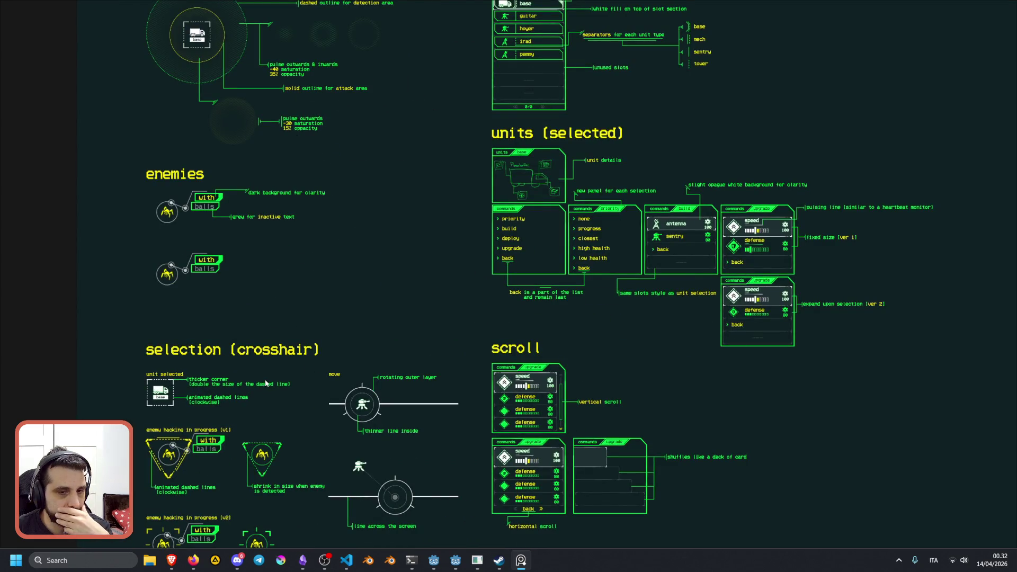
scroll(266, 383, "down", 5)
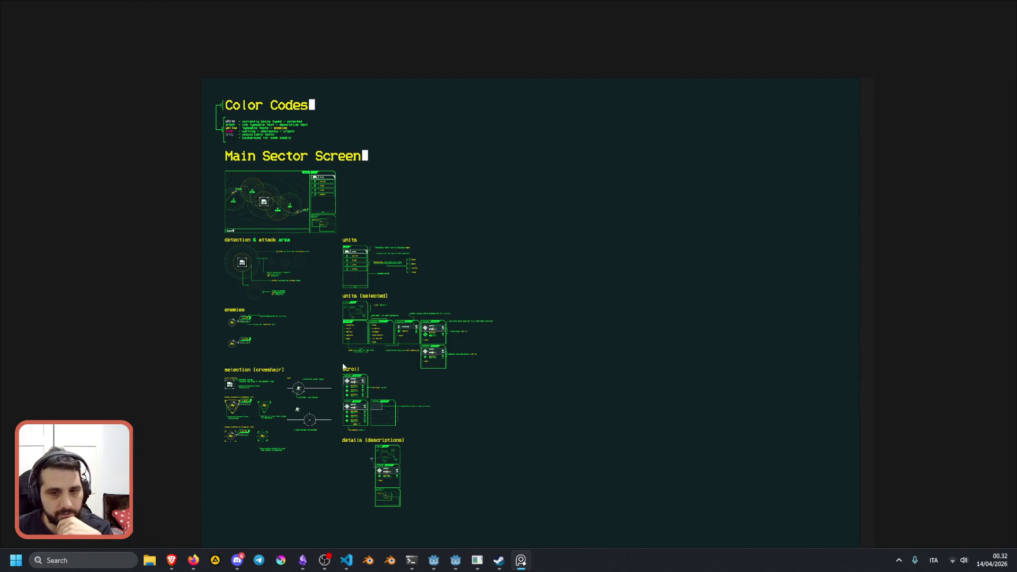
scroll(365, 360, "up", 5)
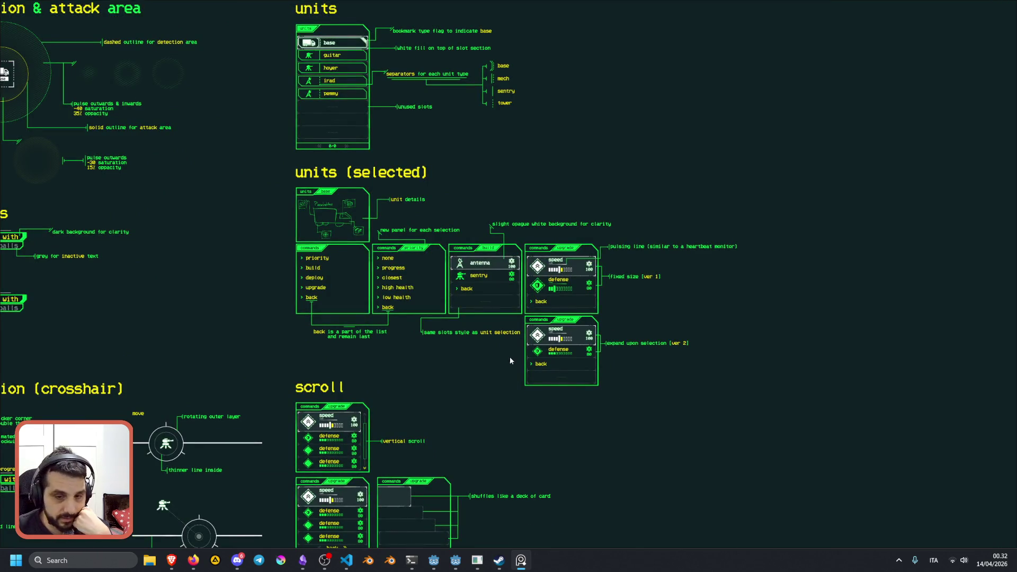
left_click_drag(510, 360, 616, 166)
scroll(517, 236, "down", 3)
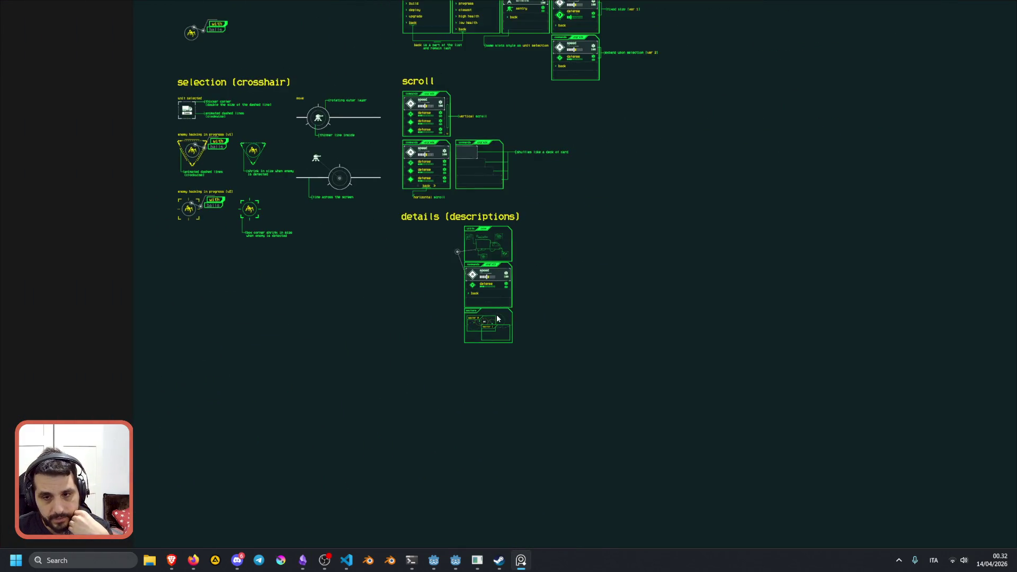
scroll(497, 318, "up", 10)
scroll(532, 300, "down", 6)
- Inspect the panels under details (descriptions), the vertical scroll mockup and the scroll and shuffle panels
left_click_drag(536, 148, 490, 425)
scroll(507, 332, "down", 6)
scroll(457, 268, "up", 5)
scroll(456, 268, "down", 4)
left_click_drag(500, 181, 468, 249)
scroll(424, 286, "up", 8)
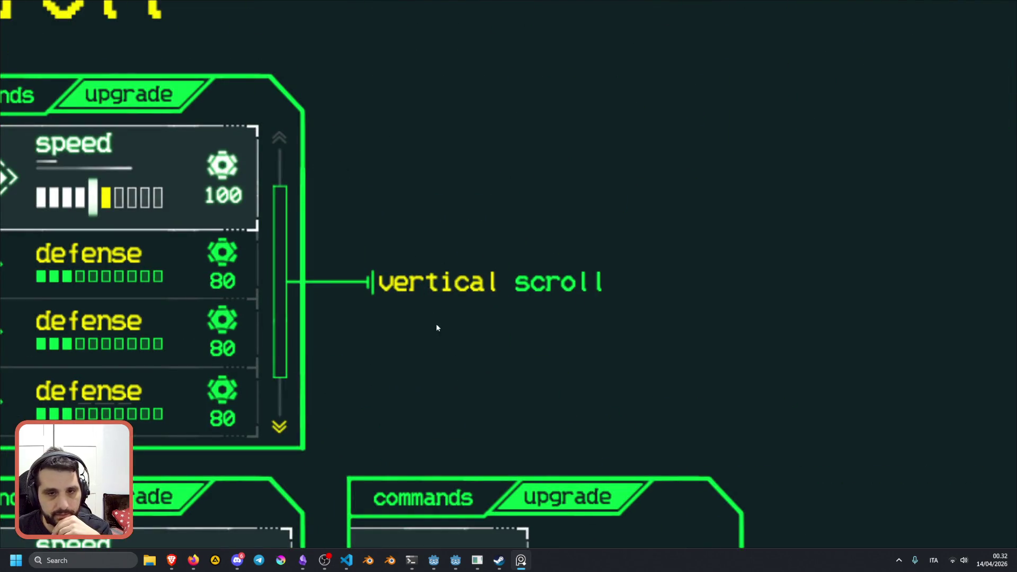
left_click_drag(296, 321, 415, 335)
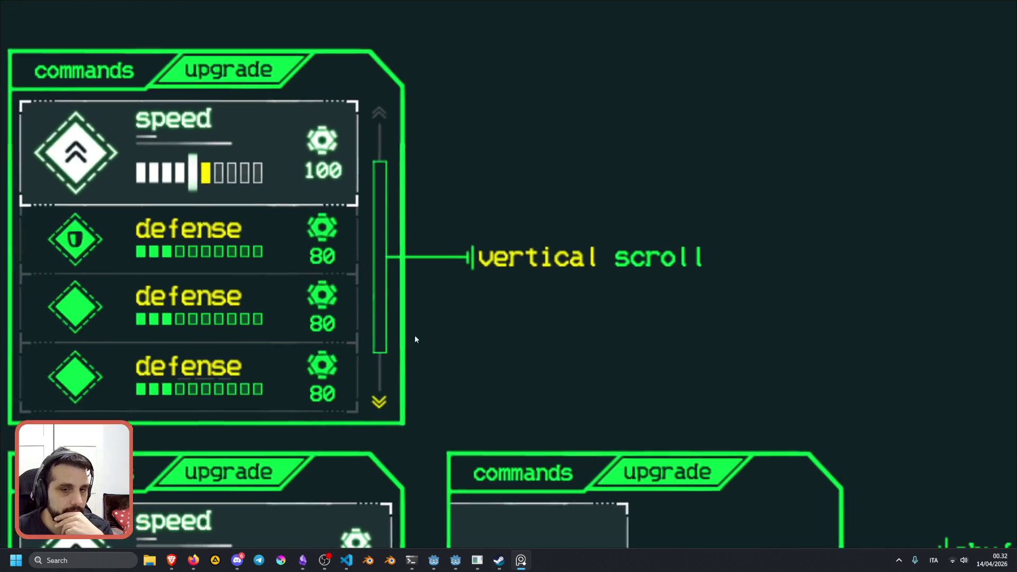
scroll(397, 306, "down", 5)
scroll(395, 285, "down", 3)
scroll(385, 331, "up", 2)
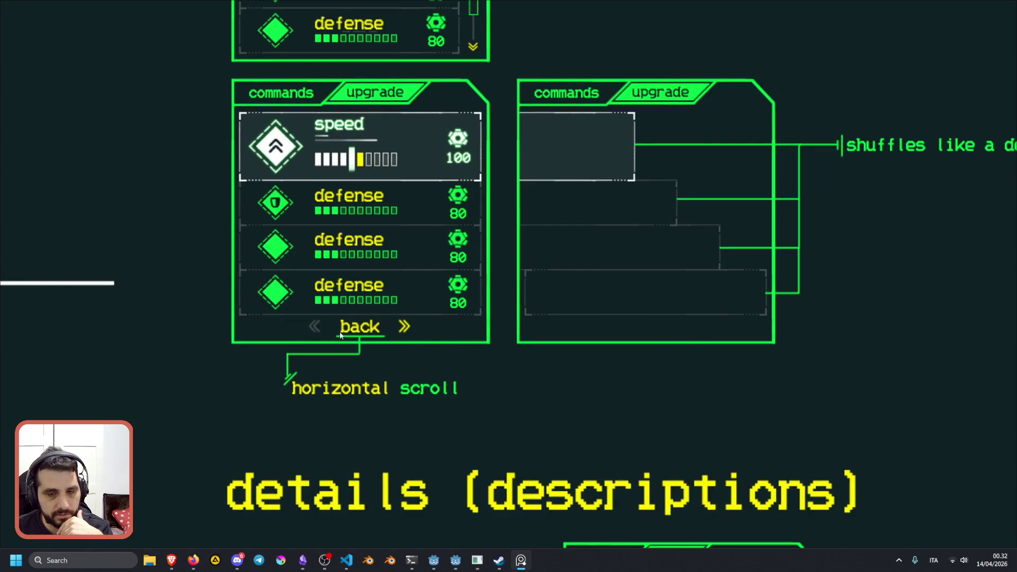
scroll(359, 329, "down", 4)
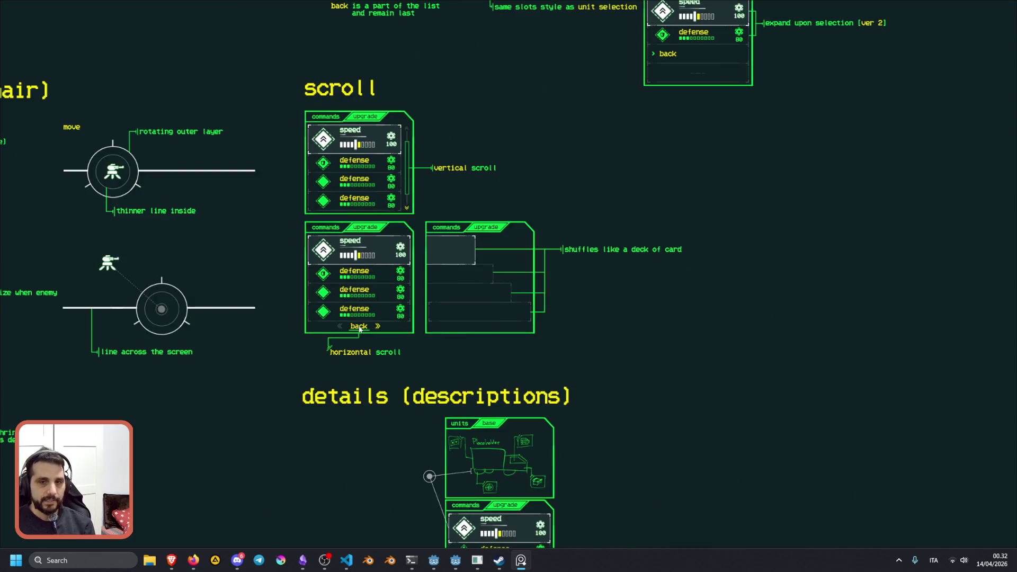
- Pull back over the whole mockup layout, then move to the scroll section's command panels
left_click_drag(426, 221, 350, 415)
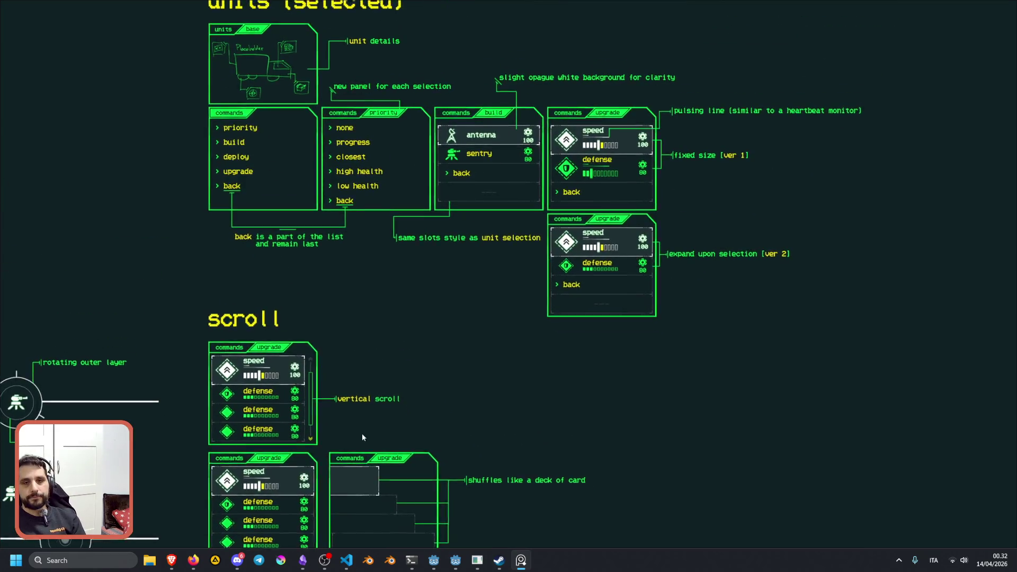
scroll(393, 304, "down", 3)
mouse_move(393, 304)
left_mouse_down()
mouse_move(373, 181)
mouse_move(339, 265)
left_mouse_up()
scroll(350, 268, "up", 6)
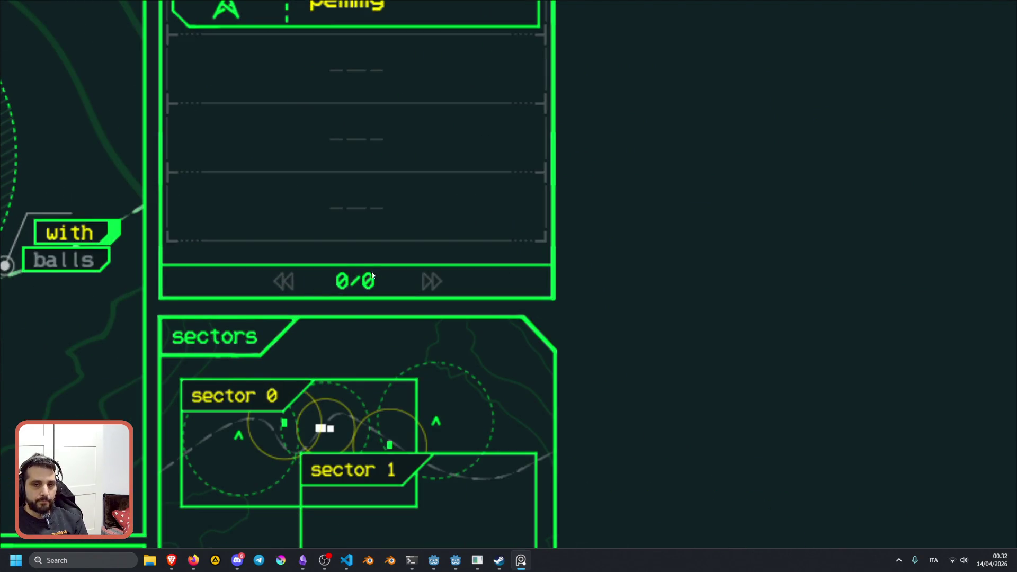
scroll(374, 277, "down", 6)
scroll(387, 286, "down", 3)
left_click_drag(429, 469, 406, 385)
scroll(406, 385, "up", 6)
scroll(411, 404, "up", 6)
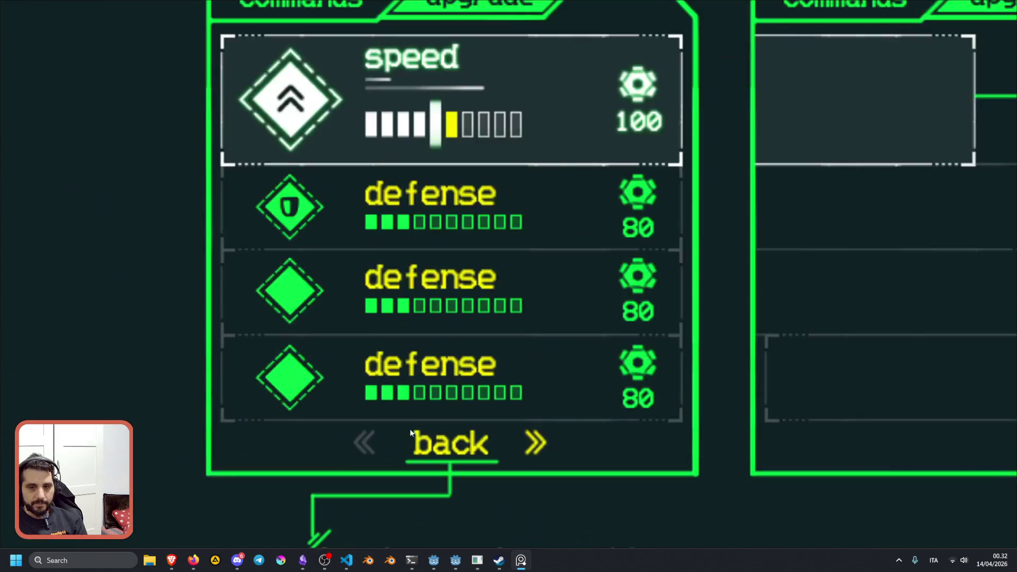
scroll(460, 445, "down", 4)
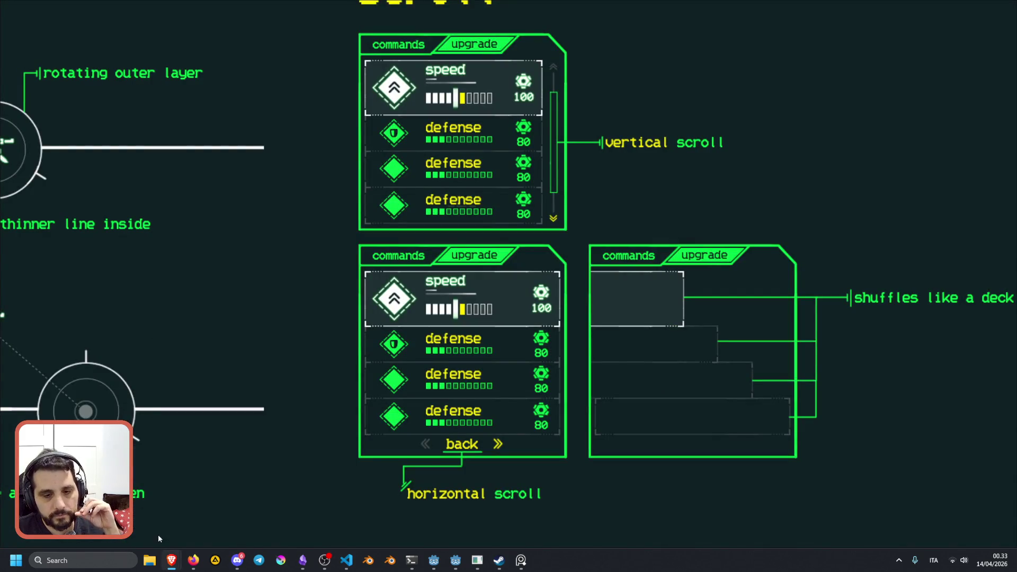
- Toggle PureRef's always-on-top pin and bring up the Pollinate or Die Steam store page in Brave
left_click(967, 10)
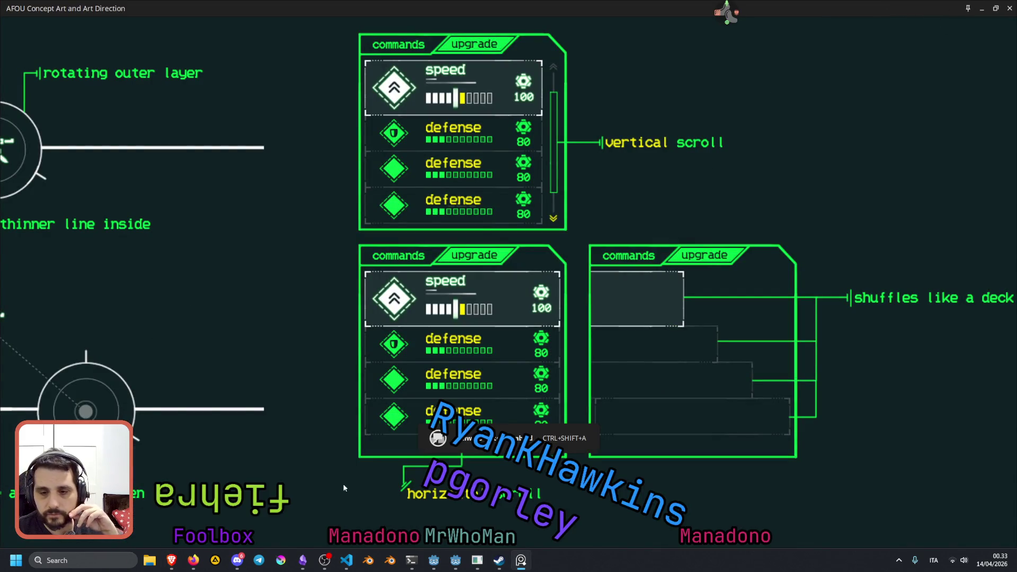
mouse_move(171, 560)
left_click(175, 490)
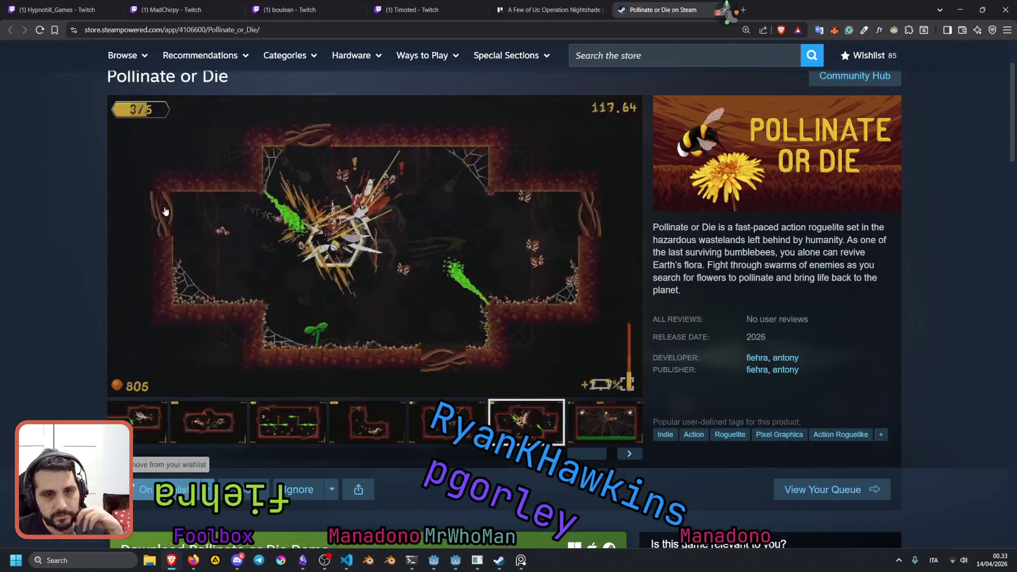
- After checking two stream tabs, open a followed channel's farm-building game stream in a new tab
left_click(106, 8)
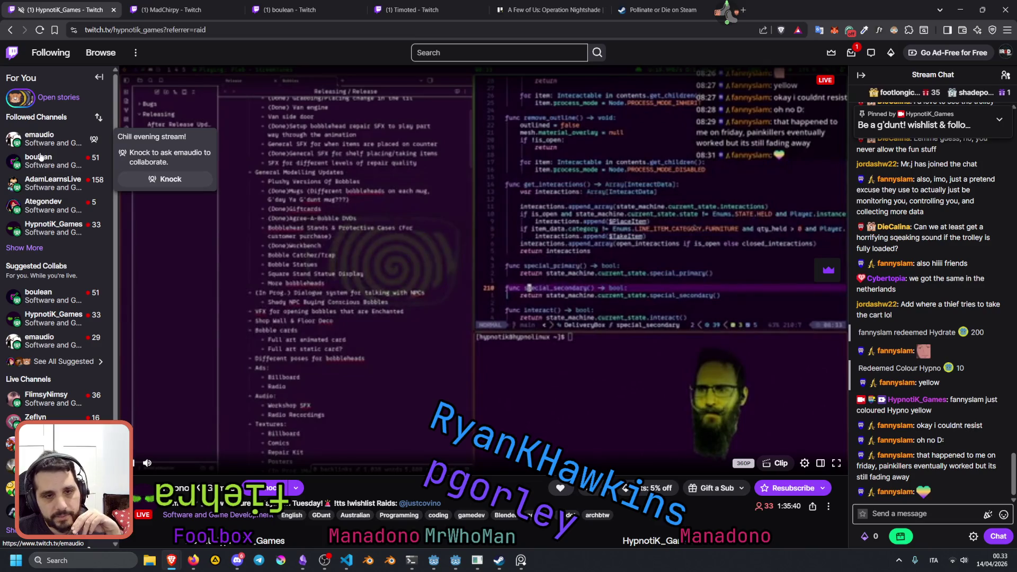
left_click(438, 4)
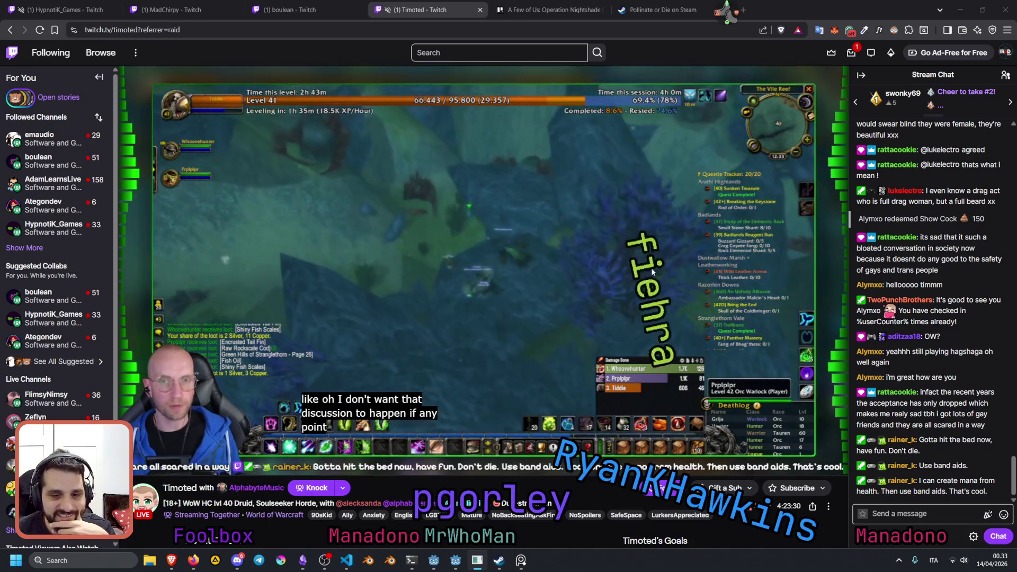
mouse_move(257, 488)
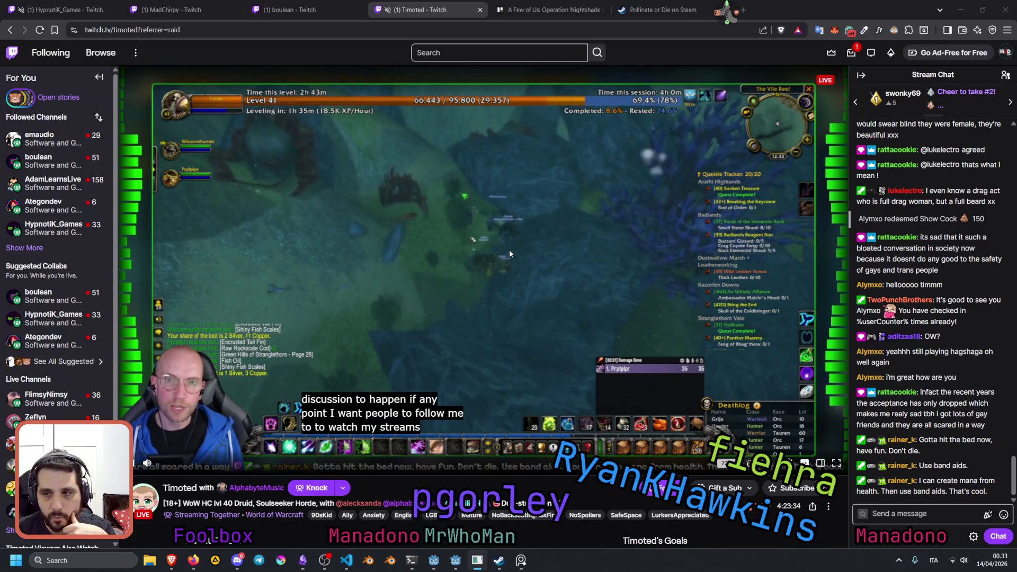
left_click(24, 247)
mouse_move(46, 251)
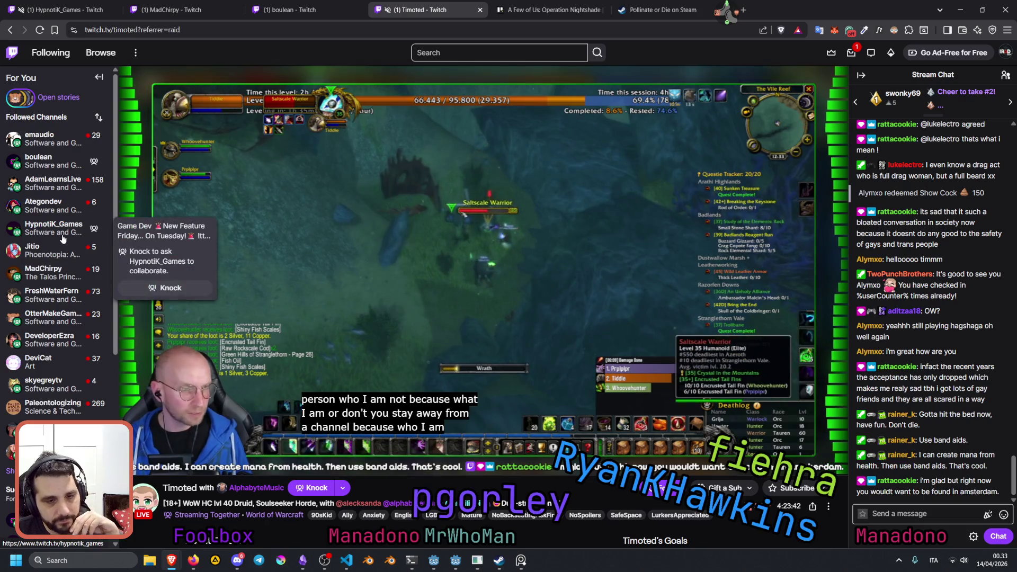
scroll(41, 371, "down", 1)
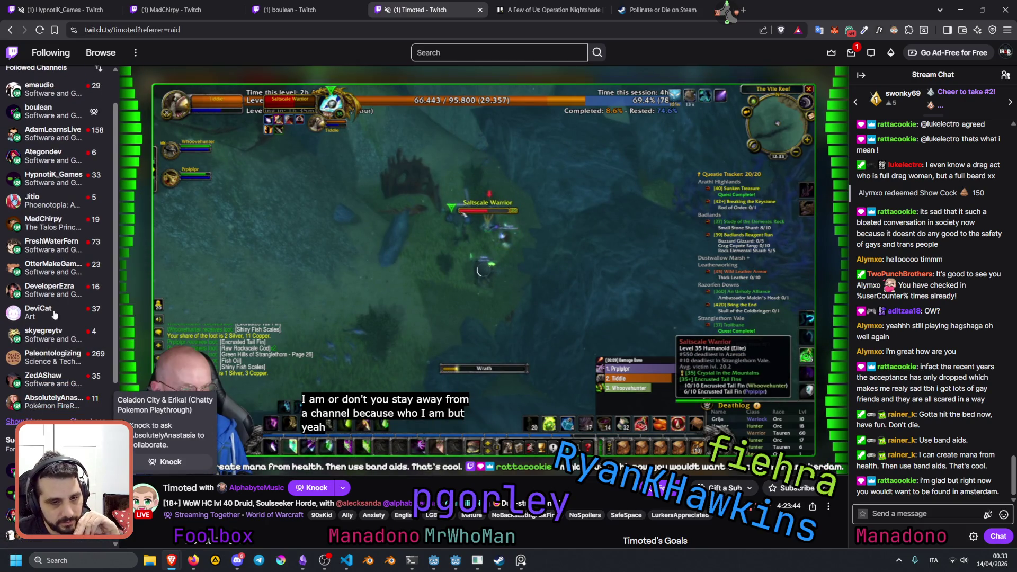
scroll(46, 363, "down", 2)
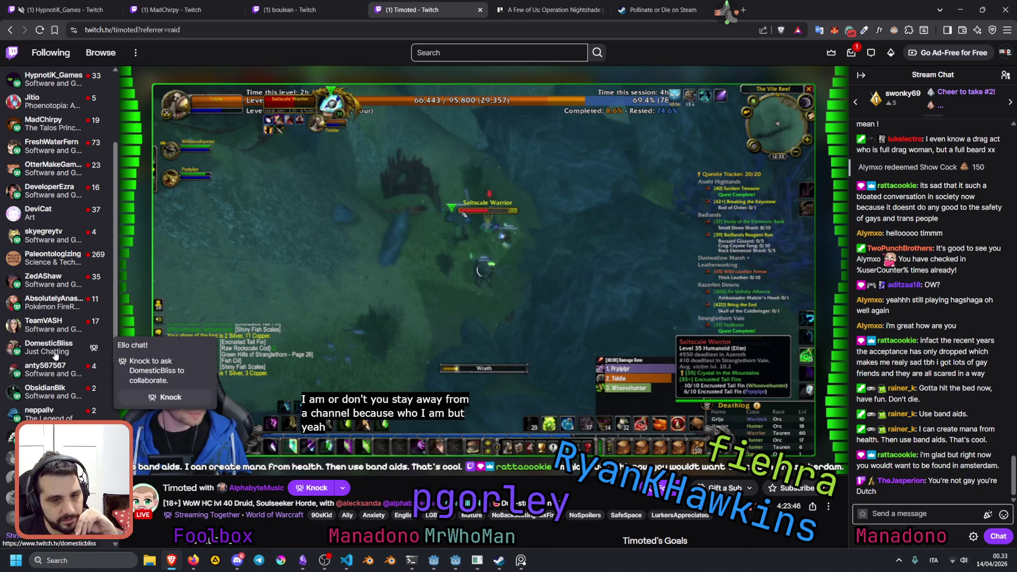
scroll(51, 323, "up", 3)
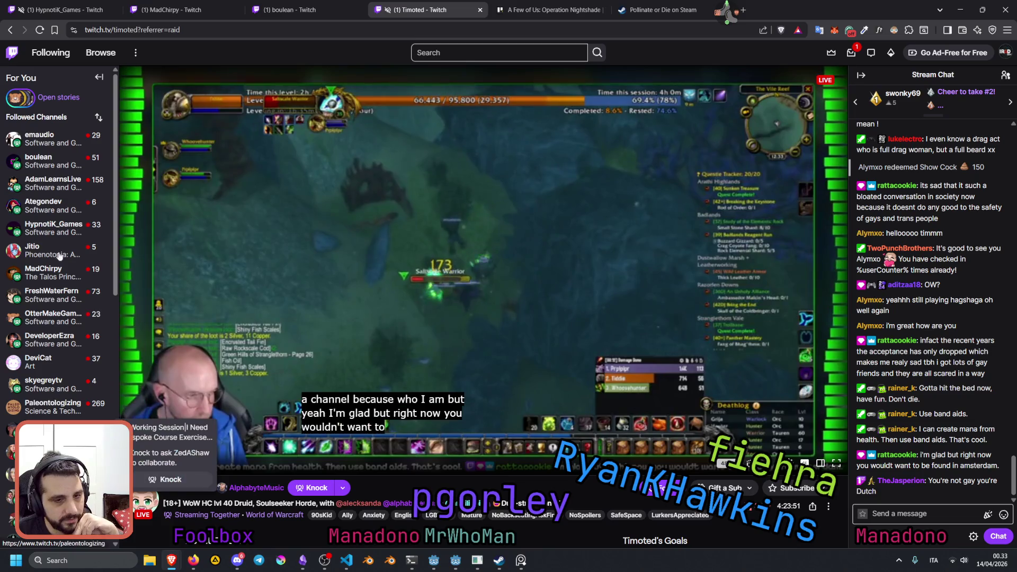
mouse_move(50, 199)
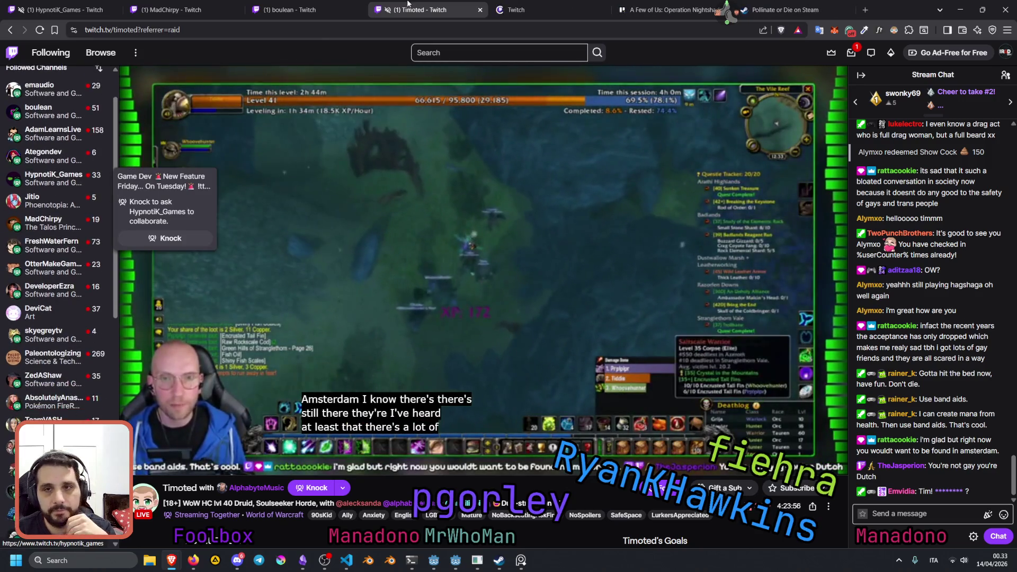
middle_click(50, 189)
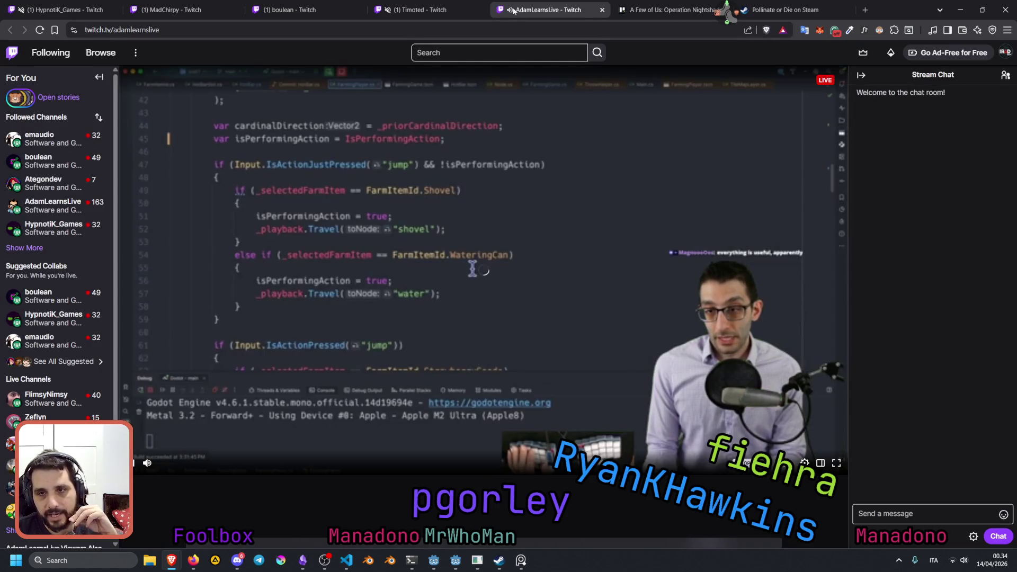
- Mute the new stream's tab, expand Followed Channels, and switch to the emaudio channel tab
left_click(509, 10)
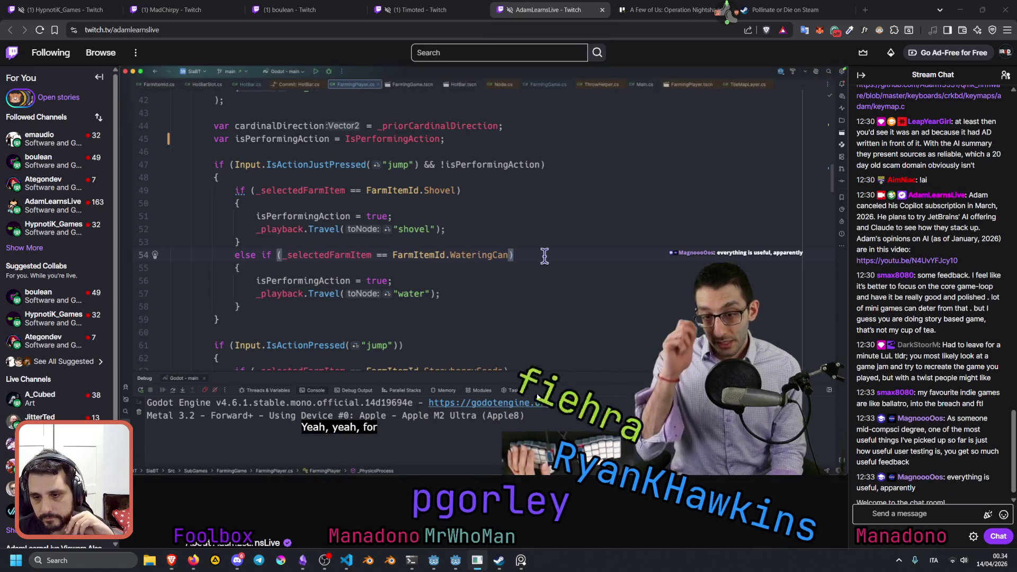
left_click(24, 247)
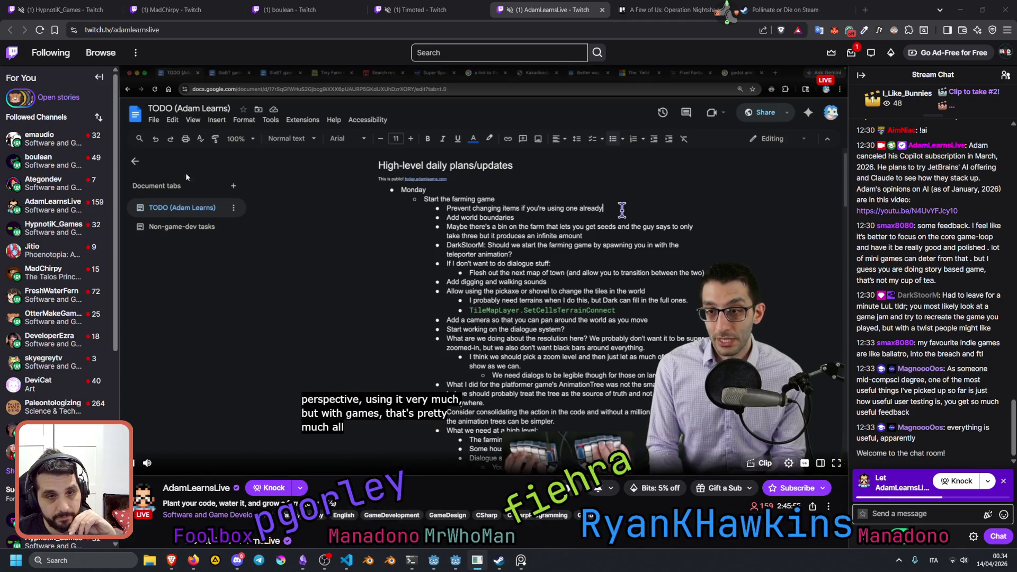
mouse_move(40, 137)
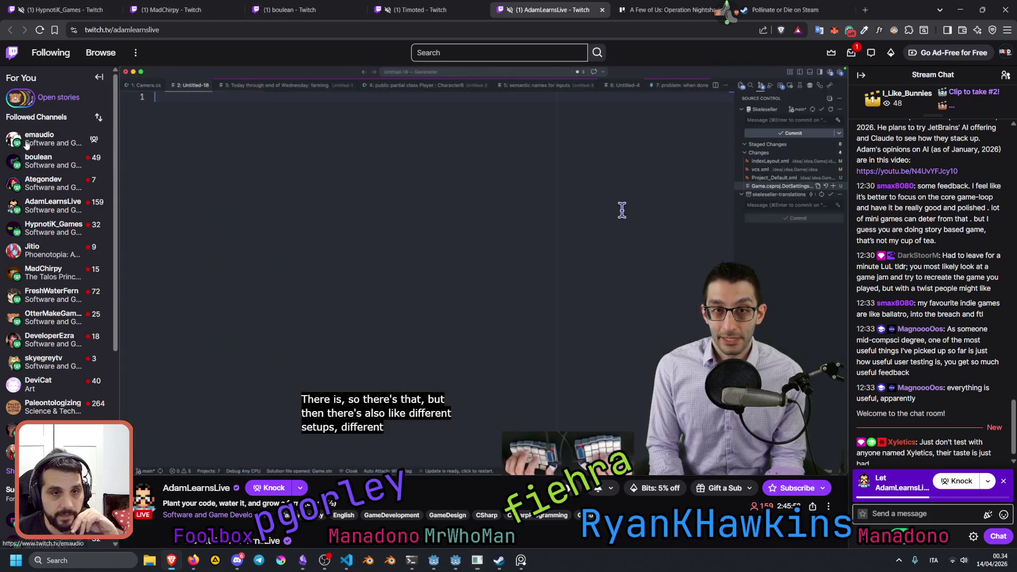
left_click(625, 10)
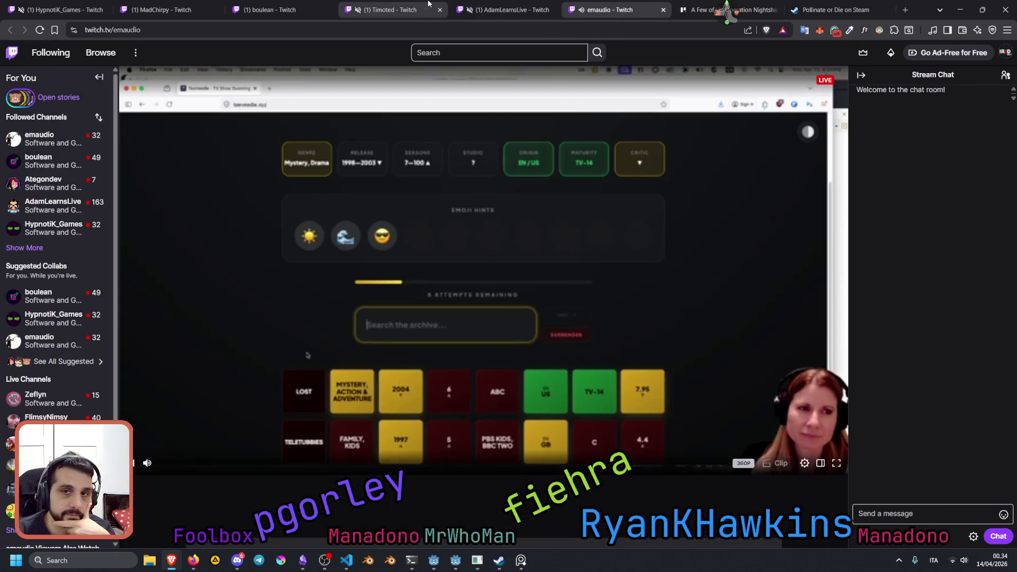
- Close the Timoted tab, then open Jitio from the expanded Followed Channels list in a background tab
middle_click(428, 5)
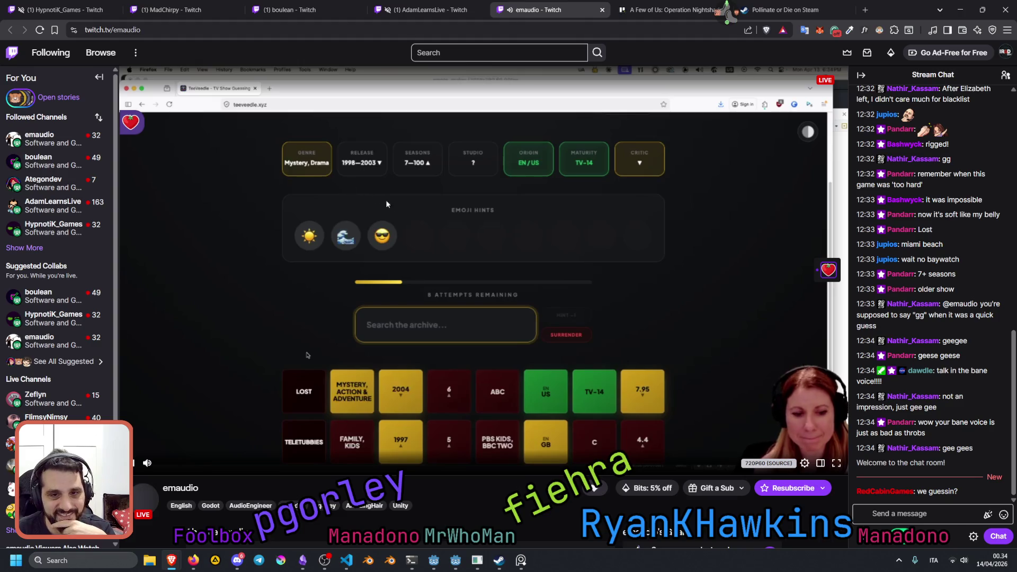
scroll(443, 294, "down", 1)
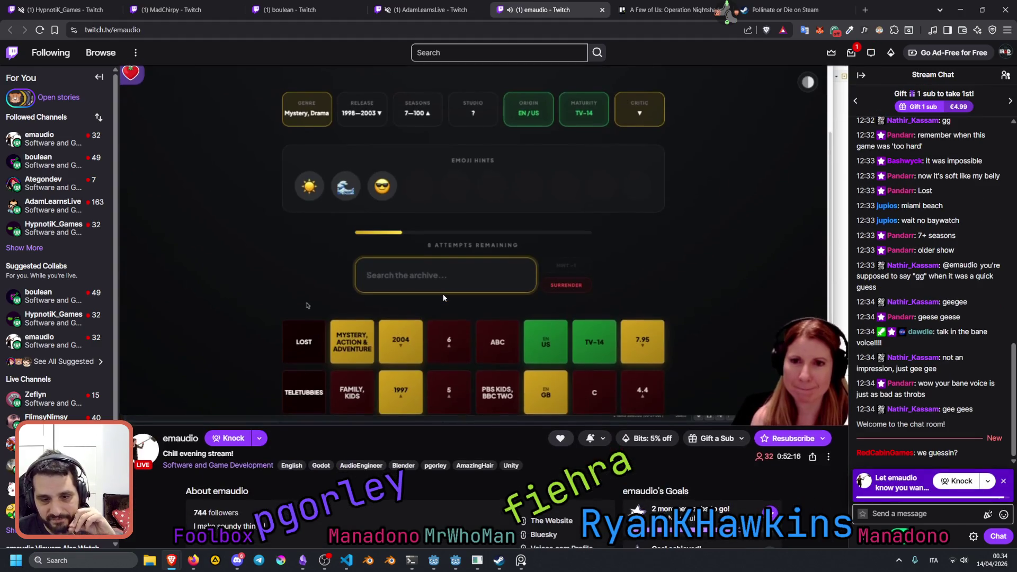
scroll(442, 298, "down", 2)
scroll(511, 346, "up", 3)
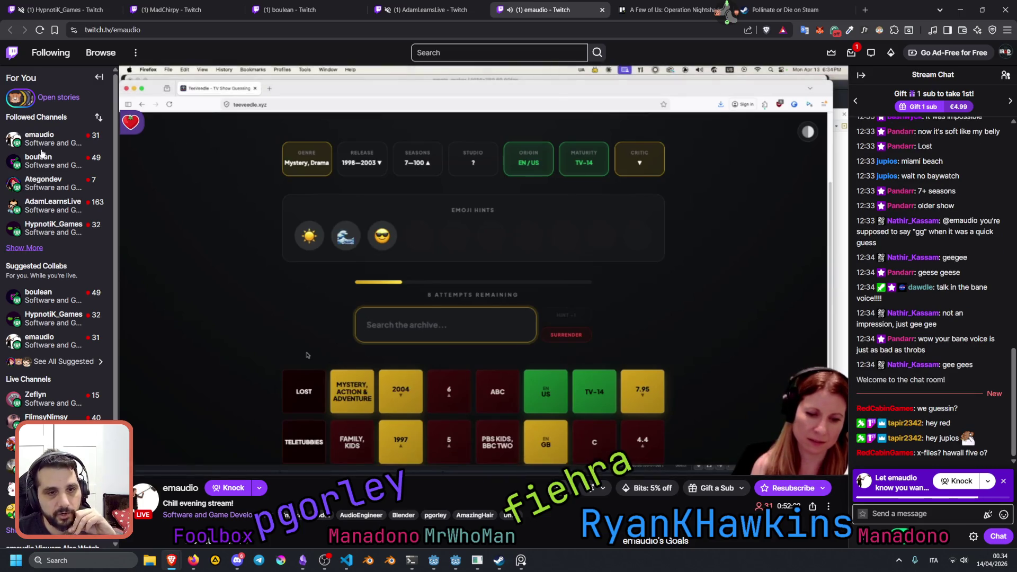
left_click(25, 248)
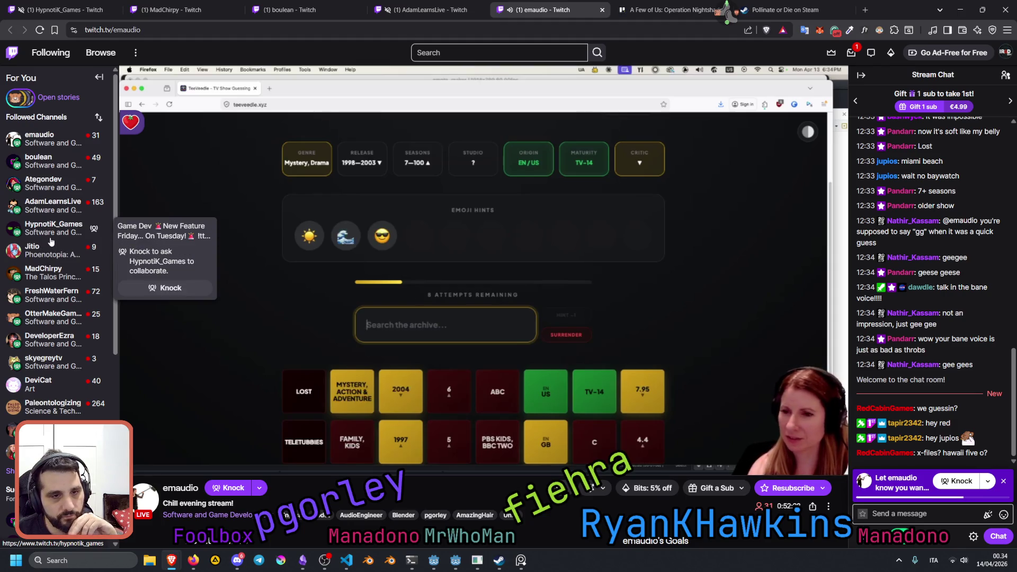
middle_click(57, 245)
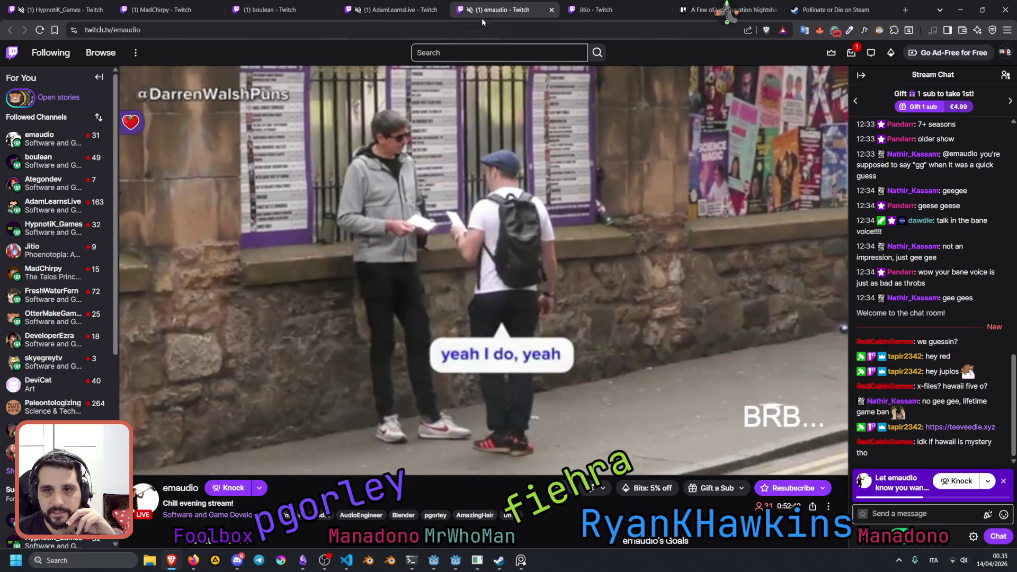
- Look over the Jitio, AdamLearnsLive and boulean streams, ending on MadChirpy's 3D puzzle-game stream
left_click(606, 4)
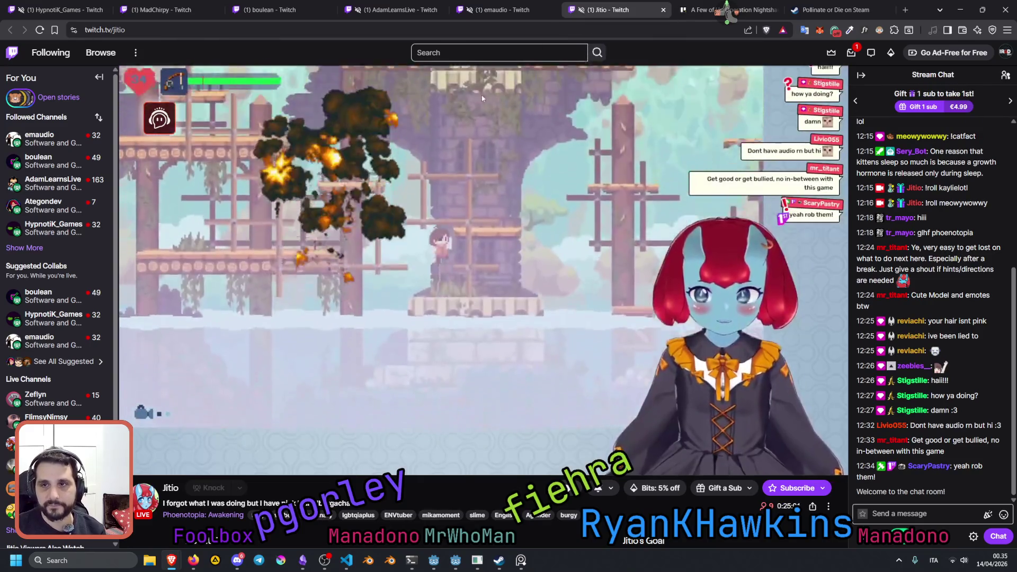
left_click(351, 6)
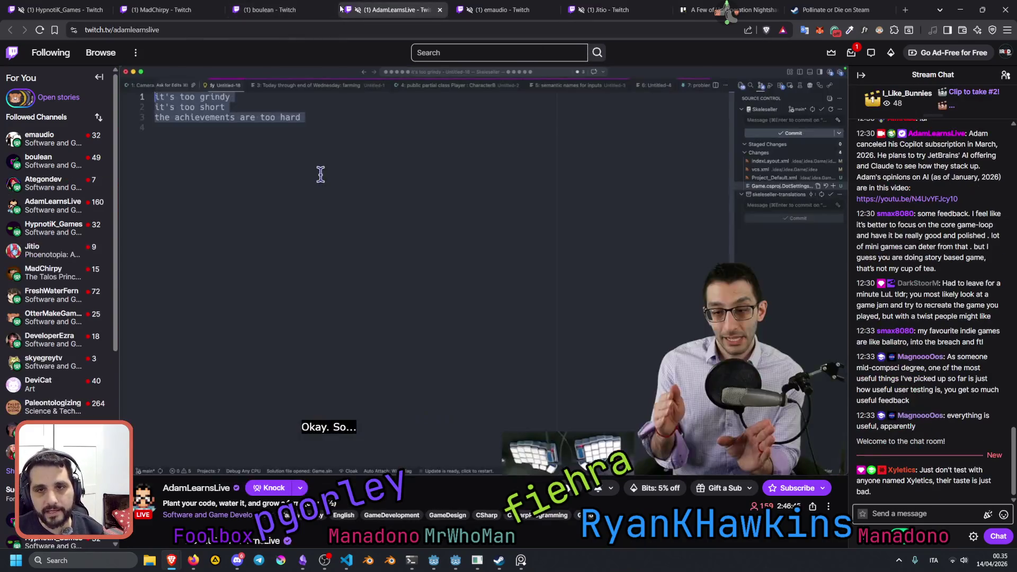
left_click(276, 5)
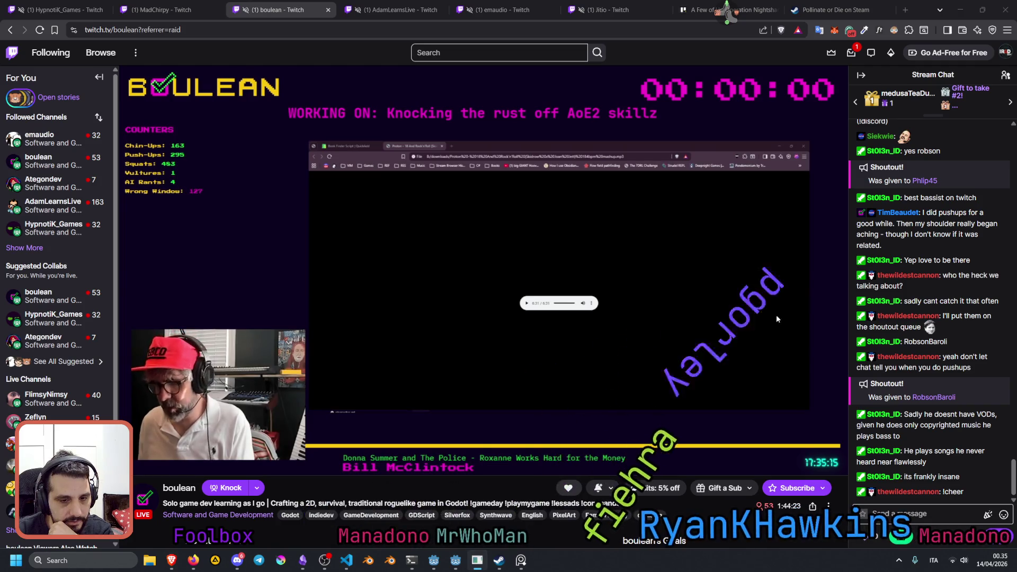
scroll(308, 475, "down", 3)
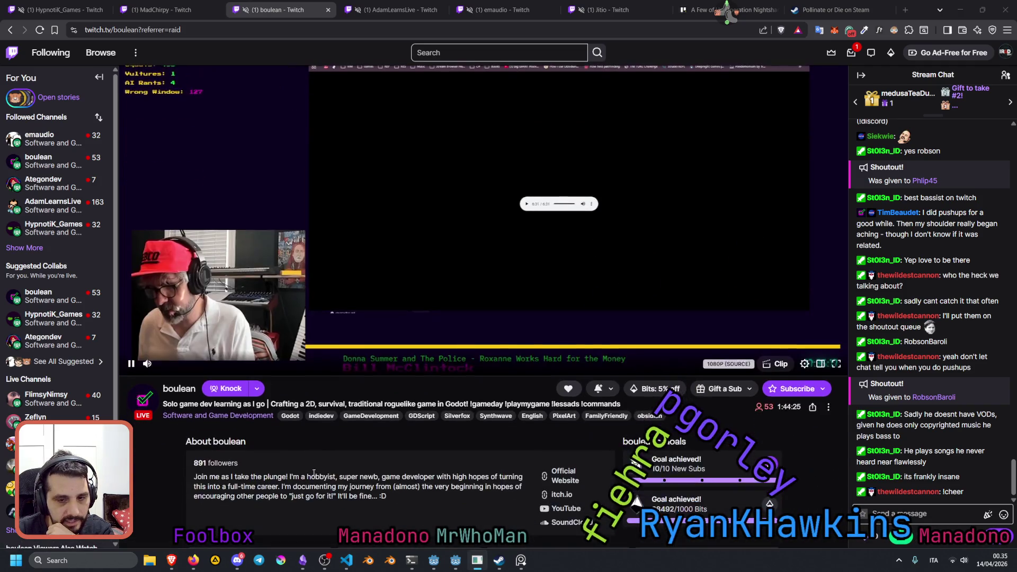
scroll(408, 420, "up", 2)
scroll(407, 421, "up", 1)
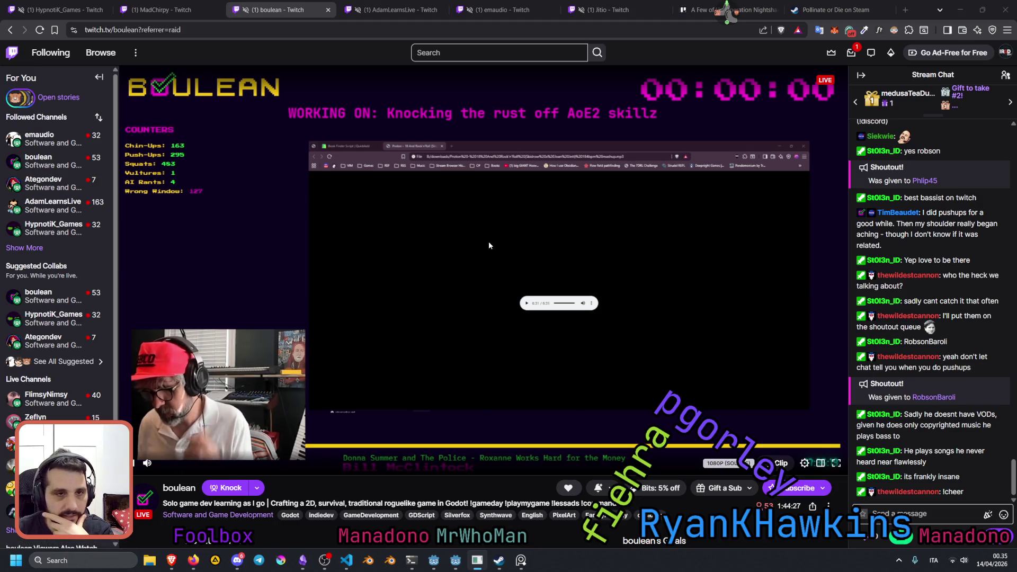
left_click(176, 10)
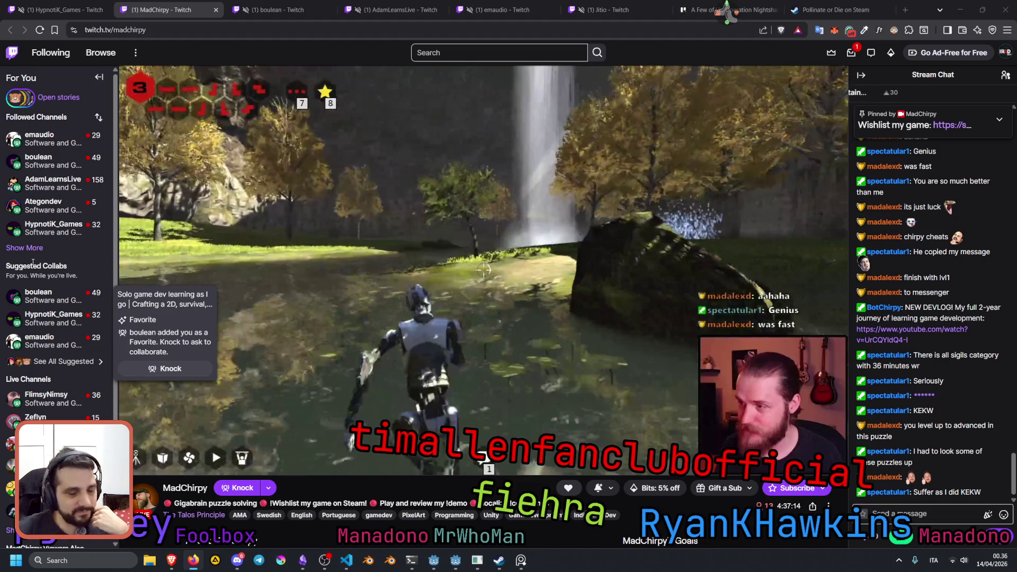
- Cycle through the AdamLearnsLive, emaudio, Jitio, boulean and MadChirpy stream tabs
left_click(418, 8)
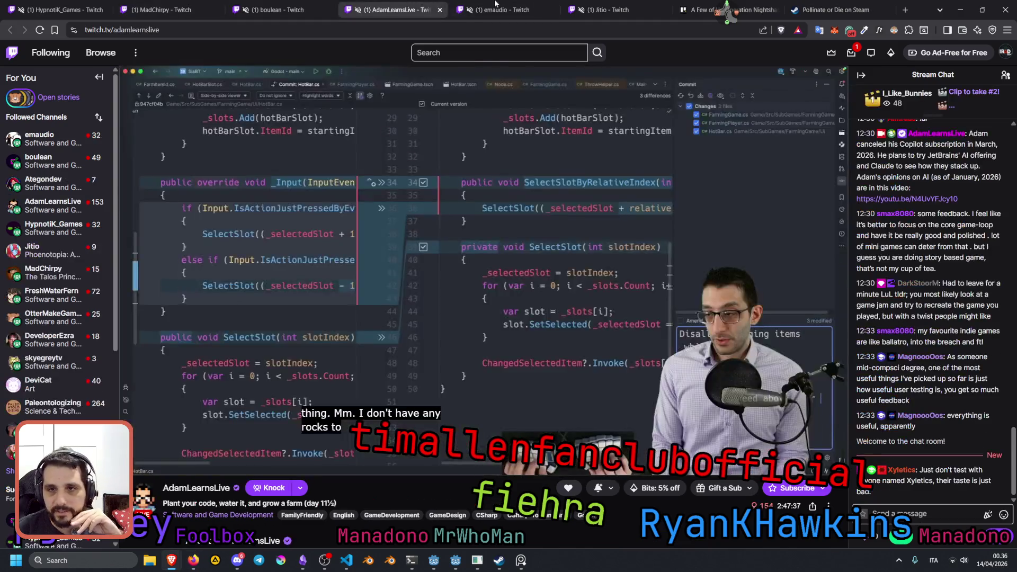
left_click(495, 8)
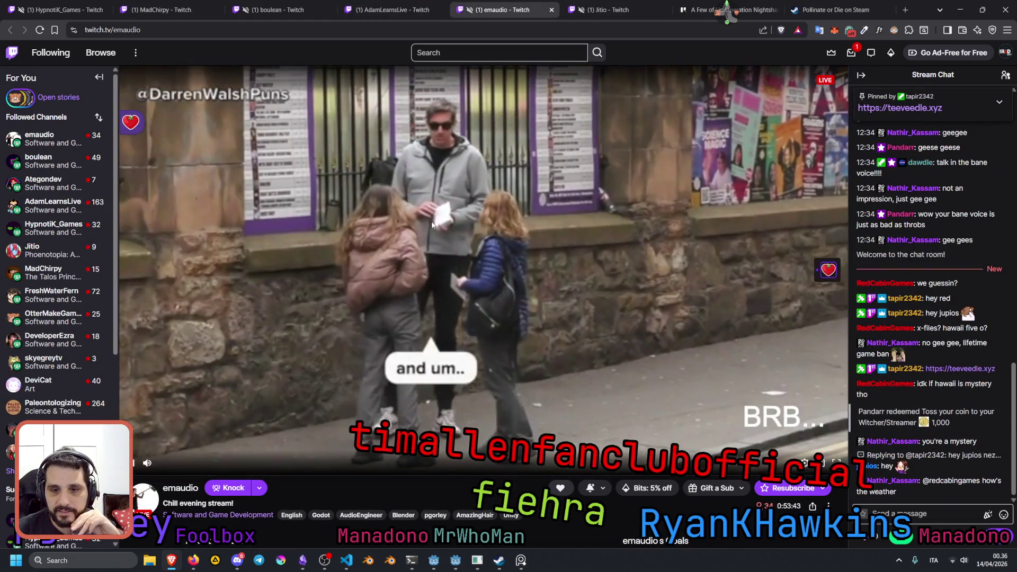
left_click(604, 9)
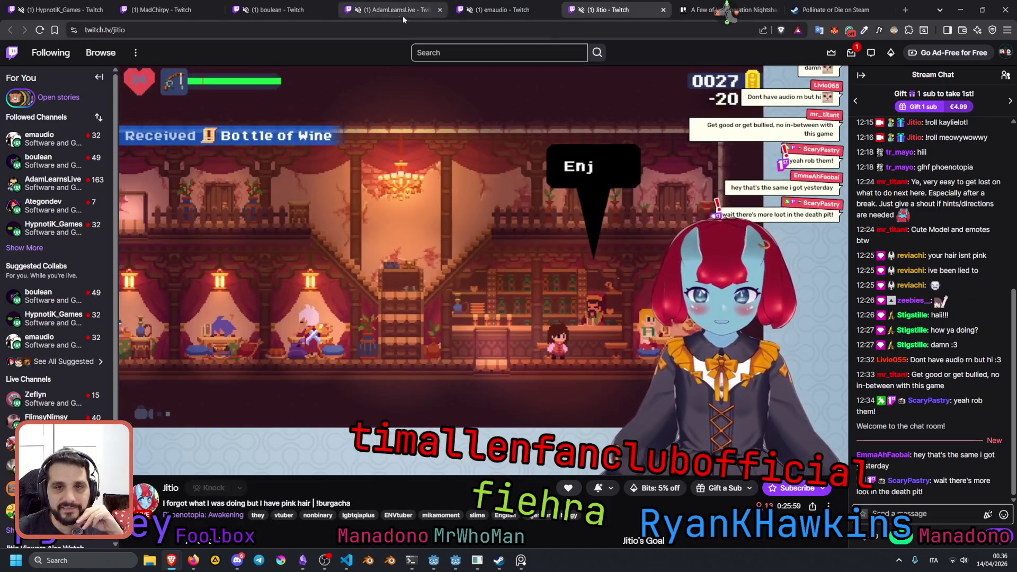
left_click(281, 10)
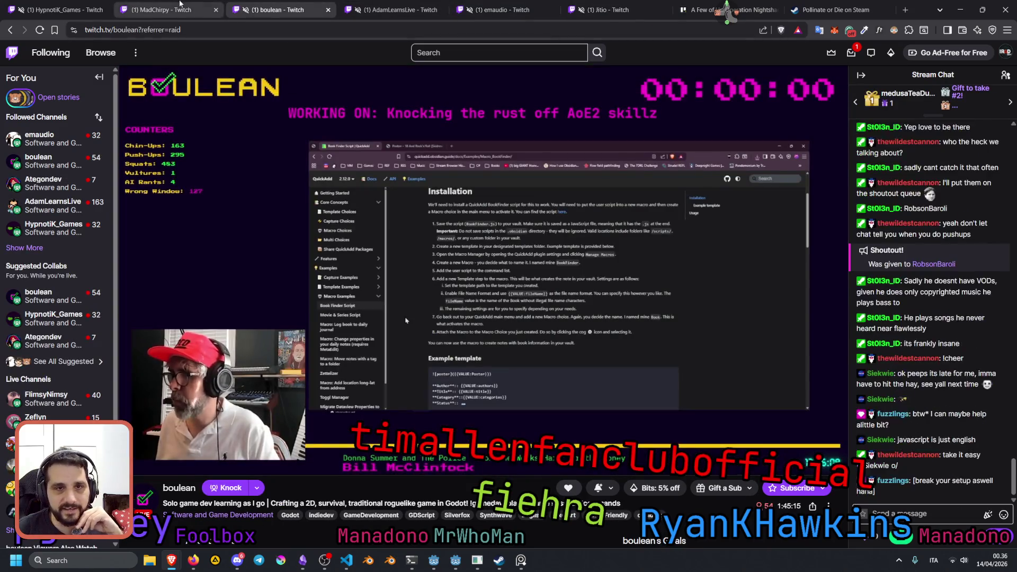
left_click(180, 6)
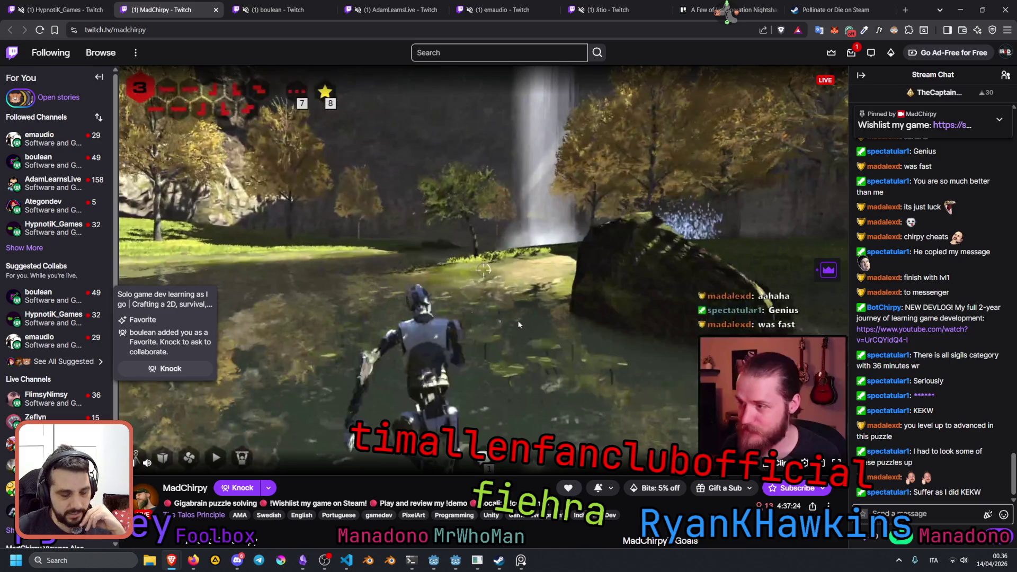
- Reload MadChirpy's page, then go back via emaudio to AdamLearnsLive's stream
key("F5")
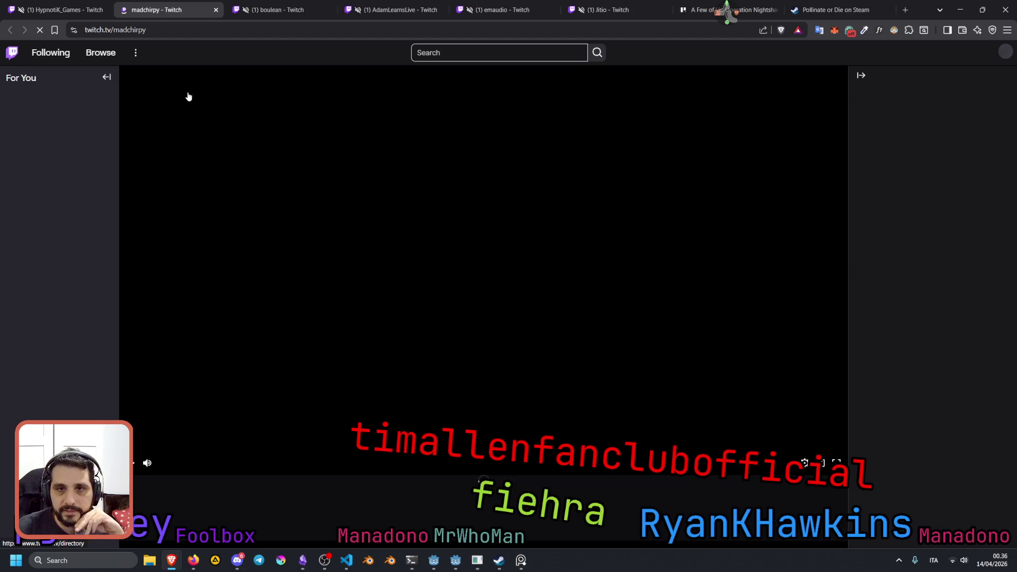
left_click(503, 9)
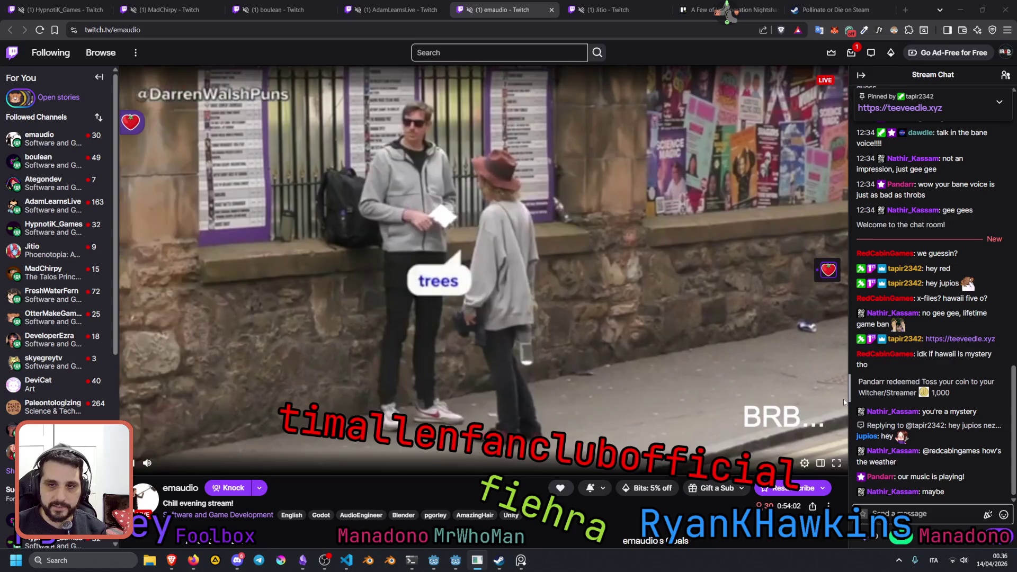
key("ctrl+shift+Tab")
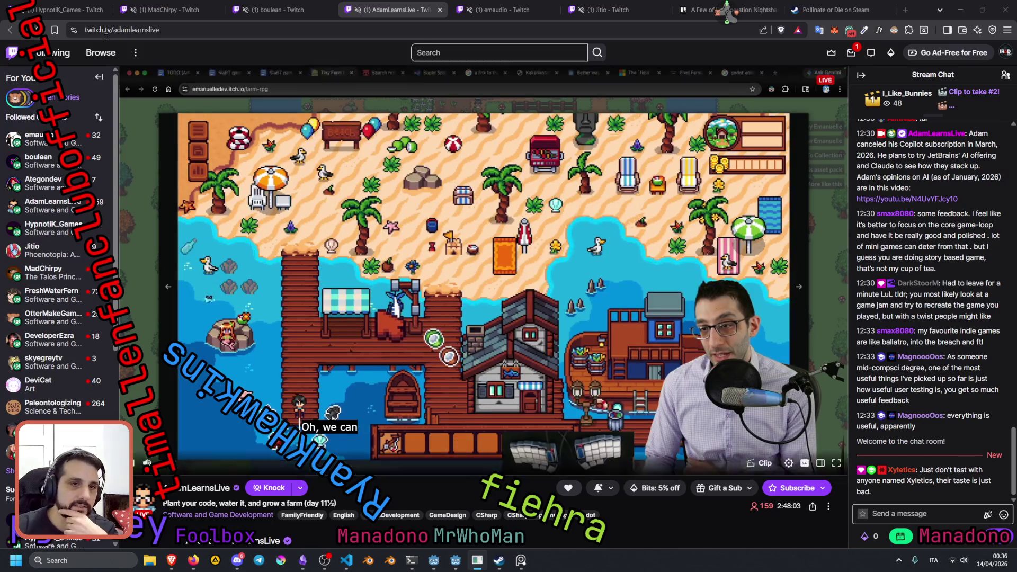
double_click(141, 30)
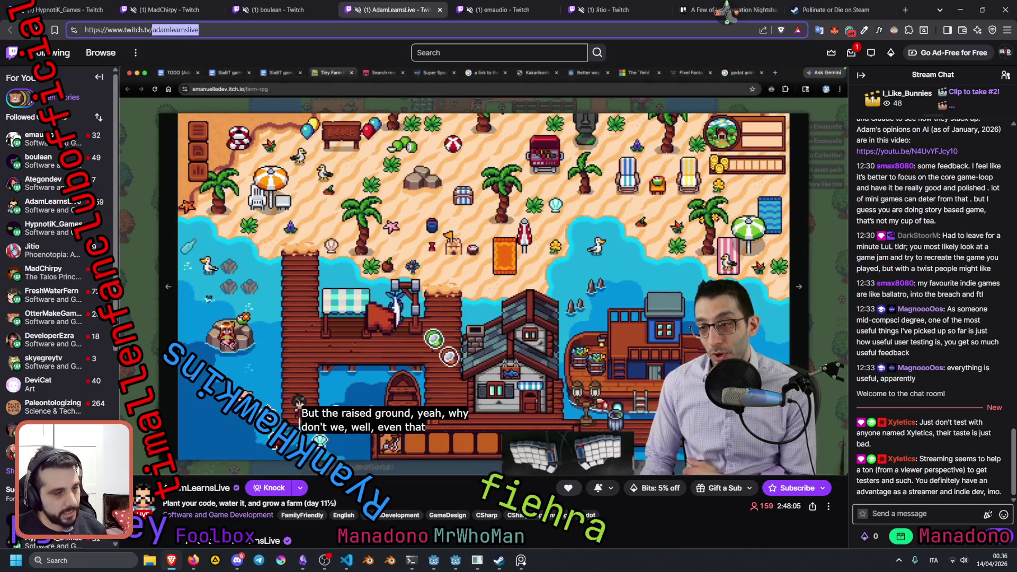
key("alt+Tab")
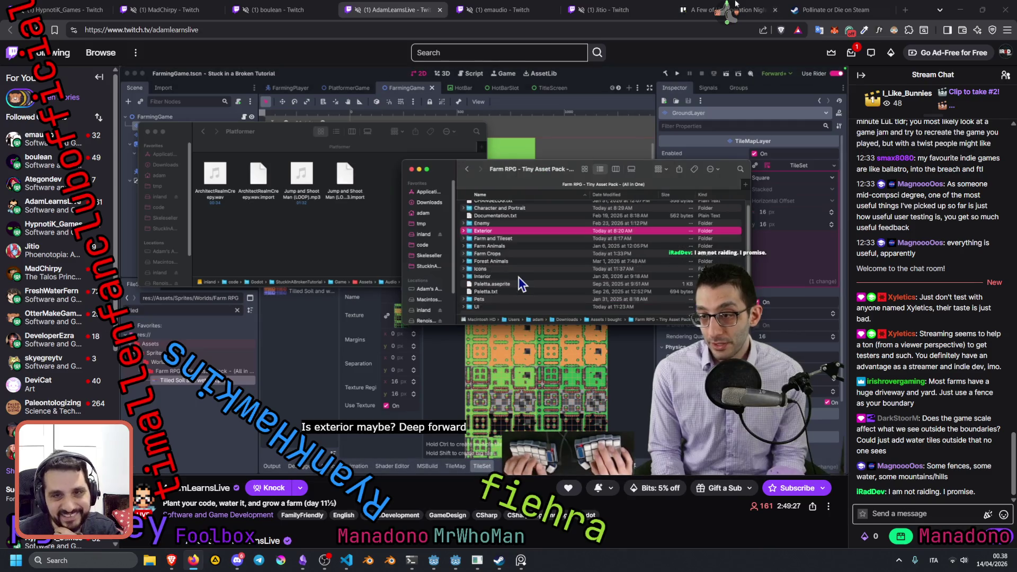
left_click(360, 11)
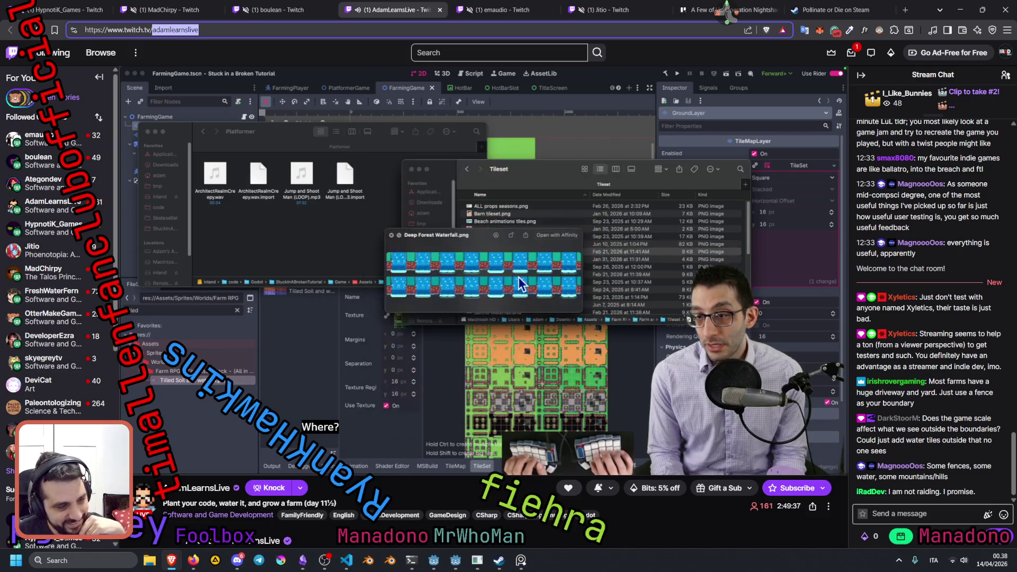
key("alt+Tab")
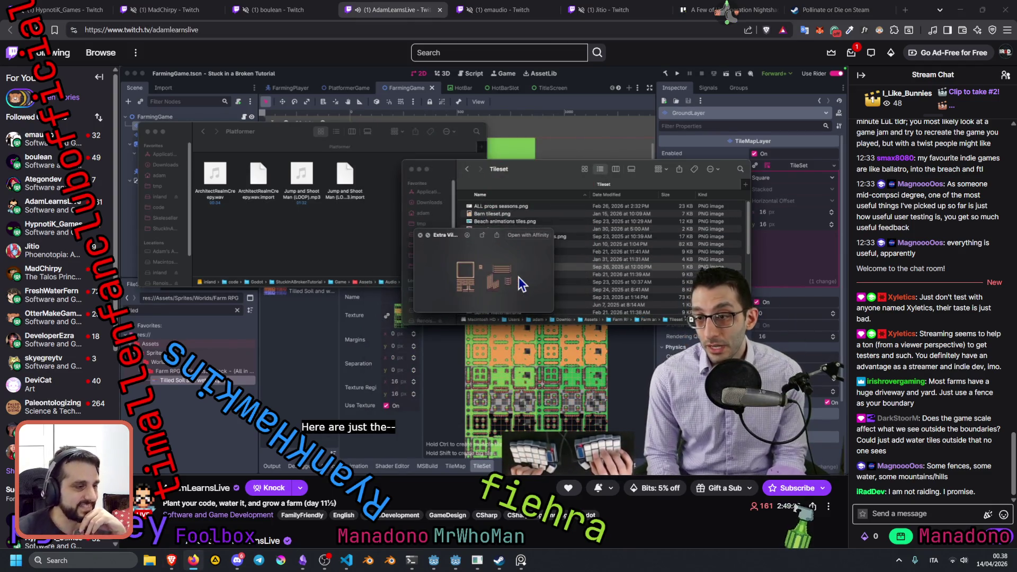